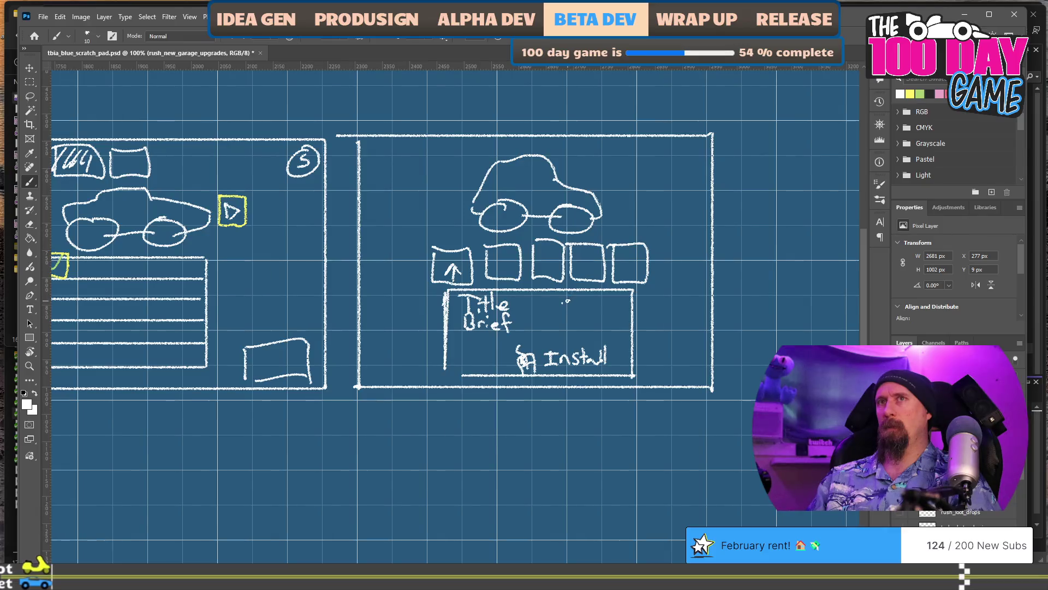
# Handwrite the cost figures 1000 M and 250 R in the upgrade detail box.
pyautogui.hscroll(-5, 366, 397)
pyautogui.hscroll(5, 720, 409)
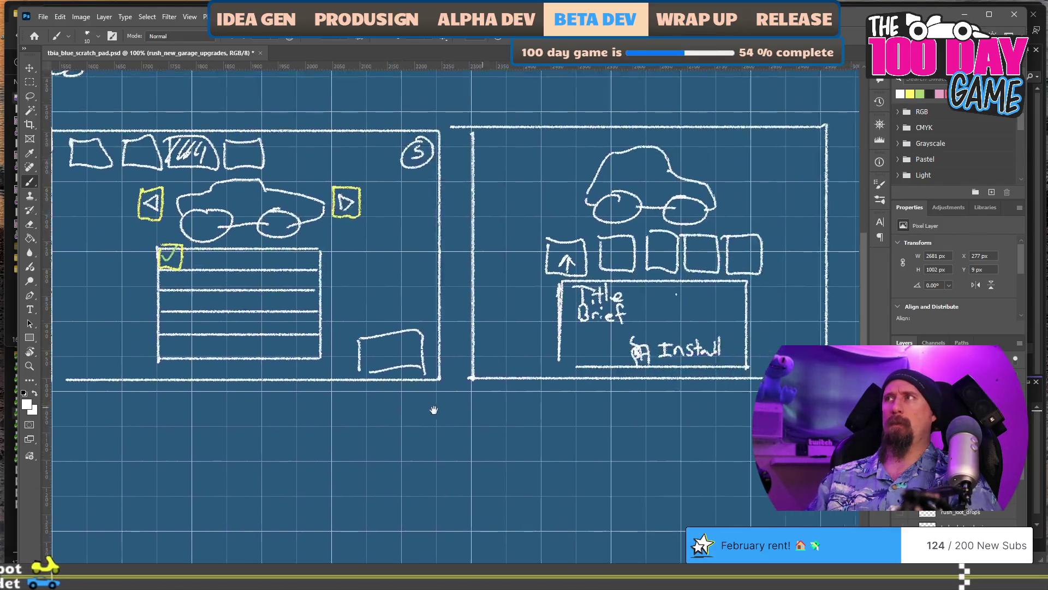
pyautogui.moveTo(568, 289); pyautogui.dragTo(568, 301)
pyautogui.moveTo(579, 289)
pyautogui.mouseDown()
pyautogui.moveTo(575, 298)
pyautogui.moveTo(580, 290)
pyautogui.mouseUp()
pyautogui.moveTo(593, 289)
pyautogui.mouseDown()
pyautogui.moveTo(618, 298)
pyautogui.moveTo(623, 288)
pyautogui.moveTo(582, 319)
pyautogui.moveTo(601, 305)
pyautogui.moveTo(628, 316)
pyautogui.mouseUp()
pyautogui.click(591, 308)
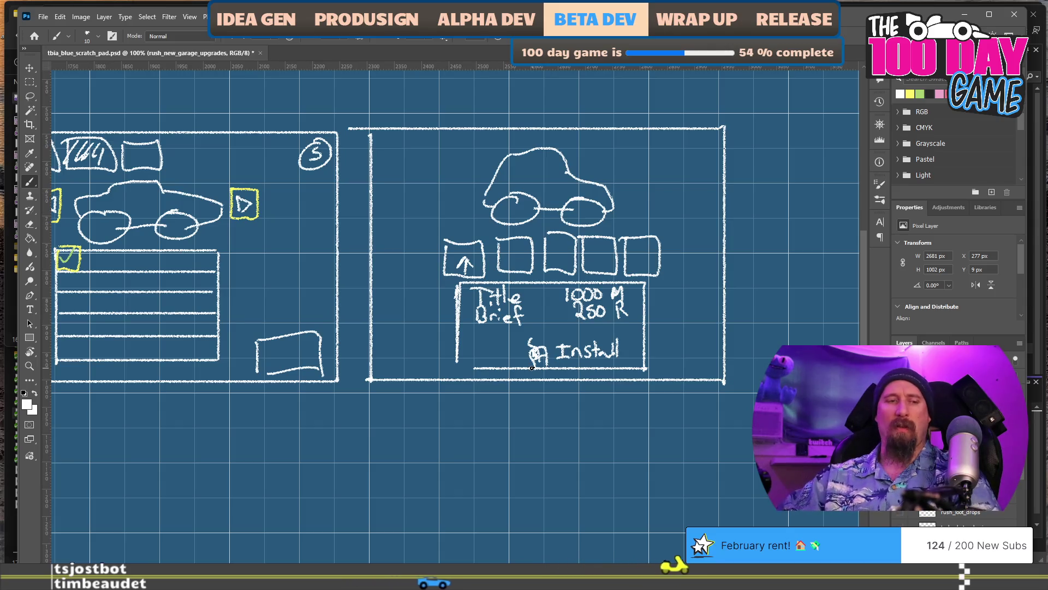
# Switch to Visual Studio, build and run the game with F5, and load the first save profile.
pyautogui.press('super+Tab')
pyautogui.press('Return')
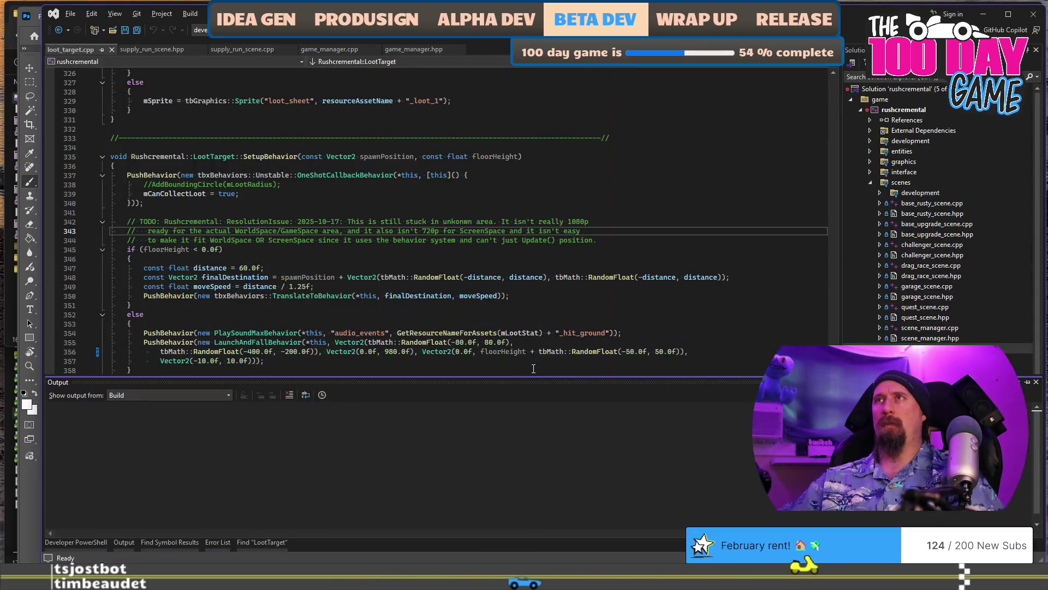
pyautogui.click(530, 221)
pyautogui.press('F5')
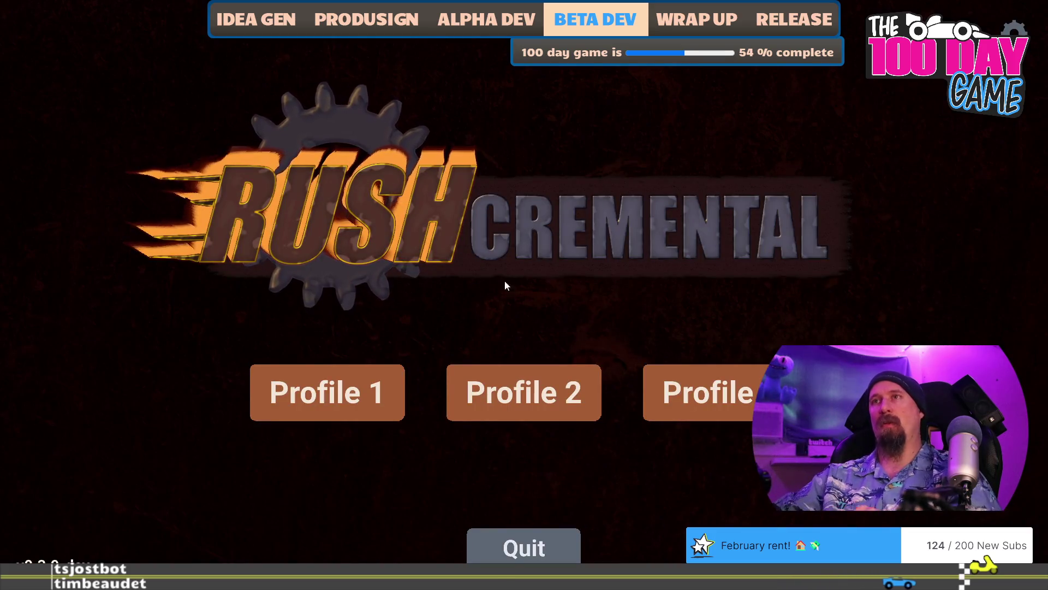
pyautogui.click(329, 404)
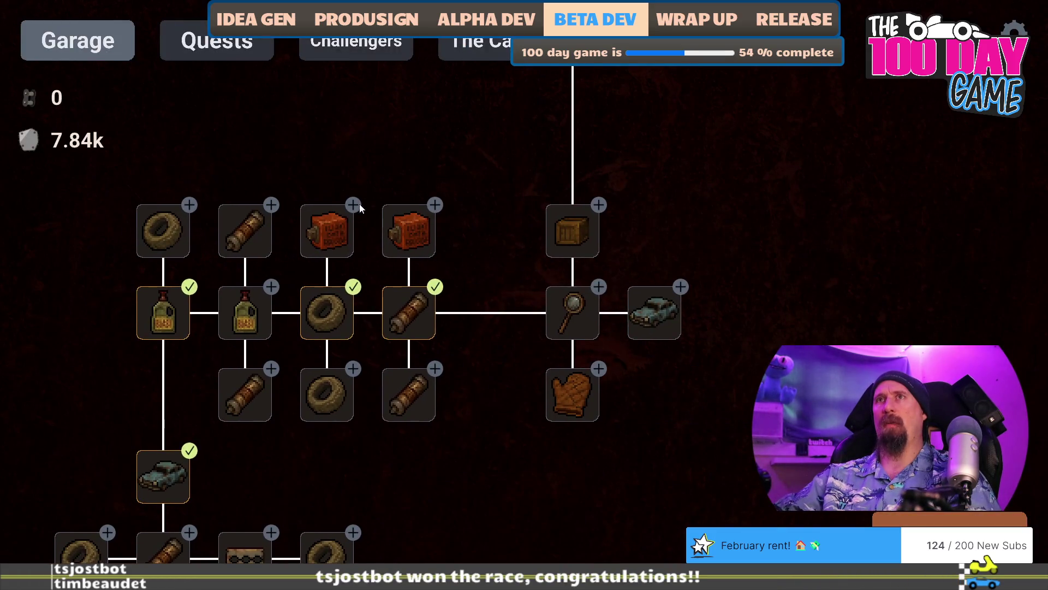
# Pan the Rushcremental upgrade tree and inspect the Fuel Filter node, fully upgraded at 5/5.
pyautogui.moveTo(334, 230)
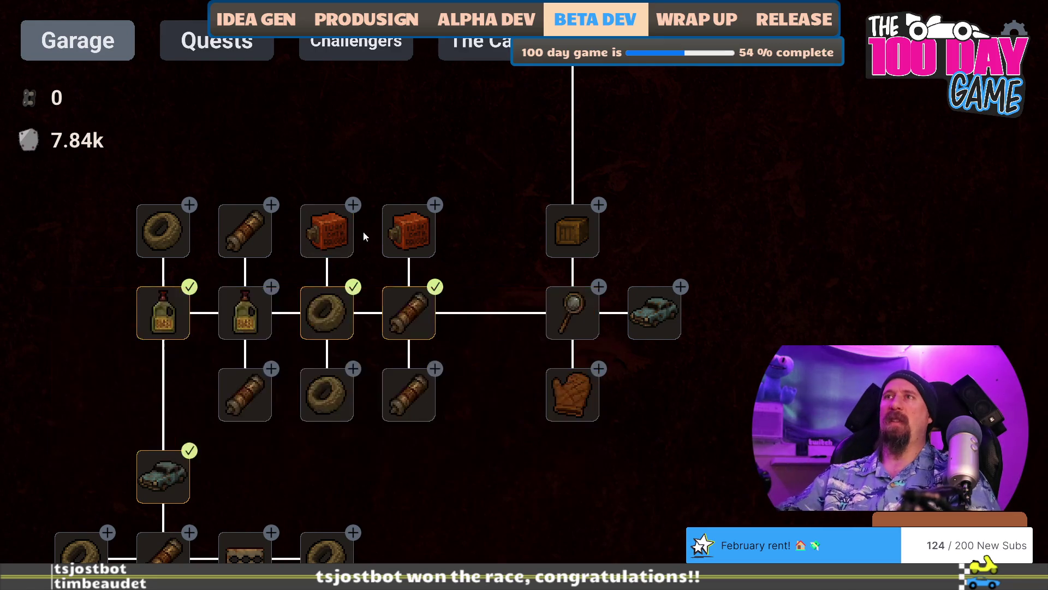
pyautogui.moveTo(397, 323)
pyautogui.moveTo(455, 385); pyautogui.dragTo(499, 500)
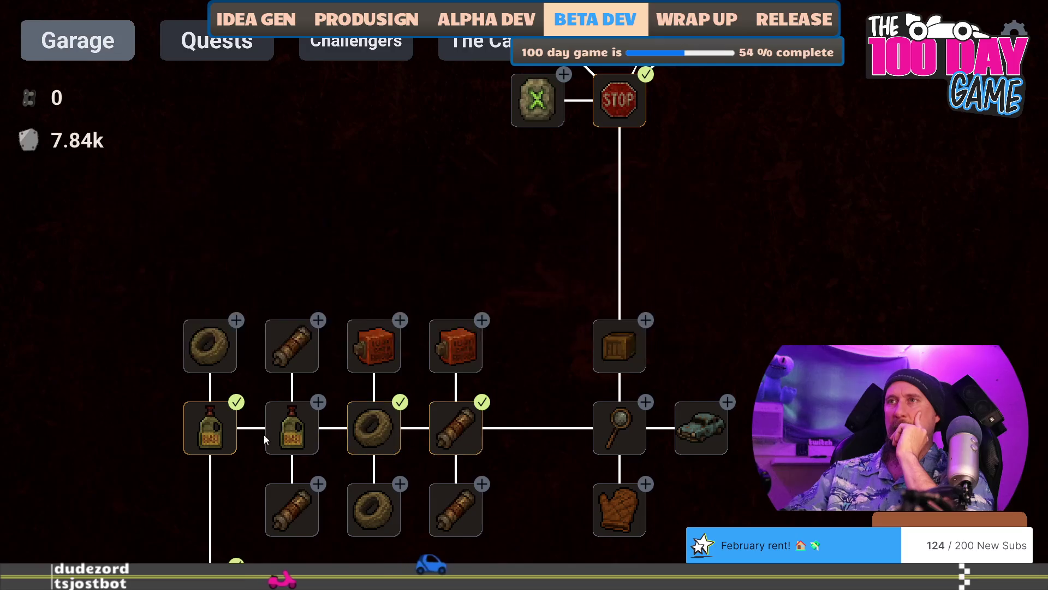
pyautogui.moveTo(464, 430)
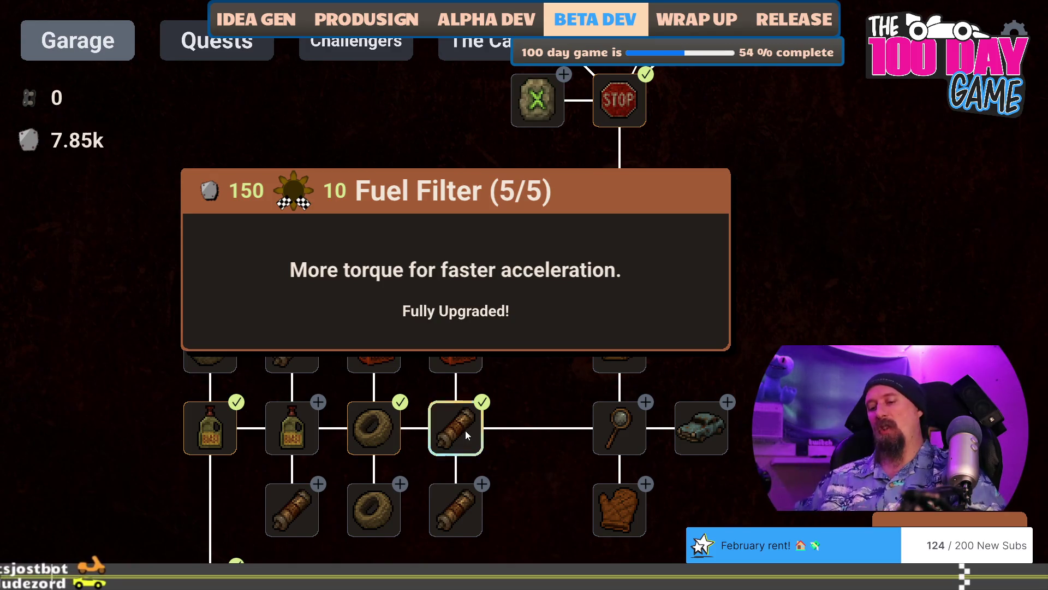
pyautogui.hotkey('alt', 'Tab')
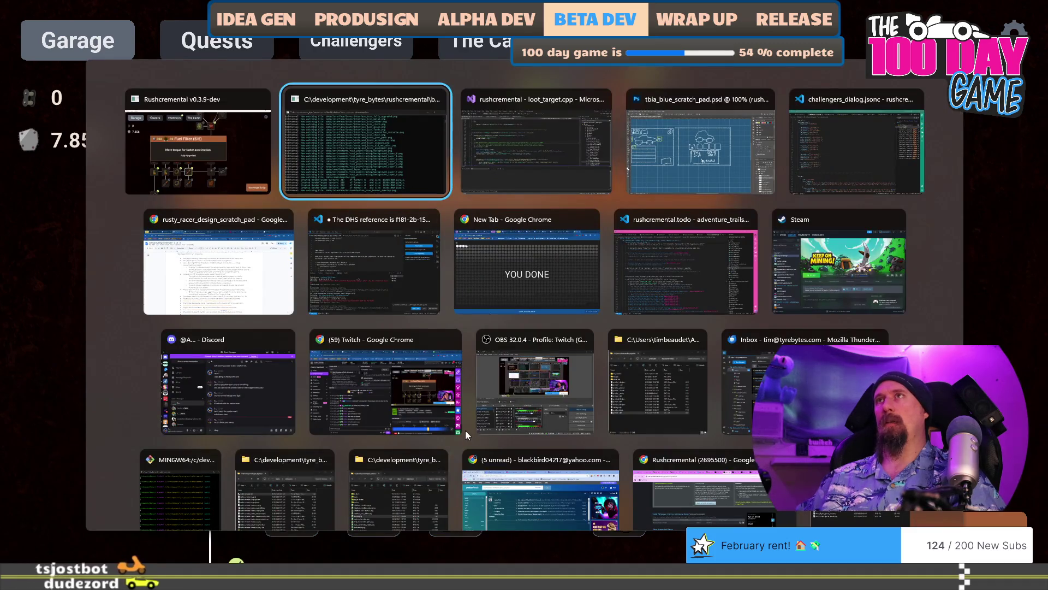
# Return to the game window and quit it with Escape so Visual Studio comes back.
pyautogui.press('Tab')
pyautogui.press('Tab')
pyautogui.hotkey('shift', 'Tab')
pyautogui.hotkey('shift', 'Tab')
pyautogui.hotkey('shift', 'Tab')
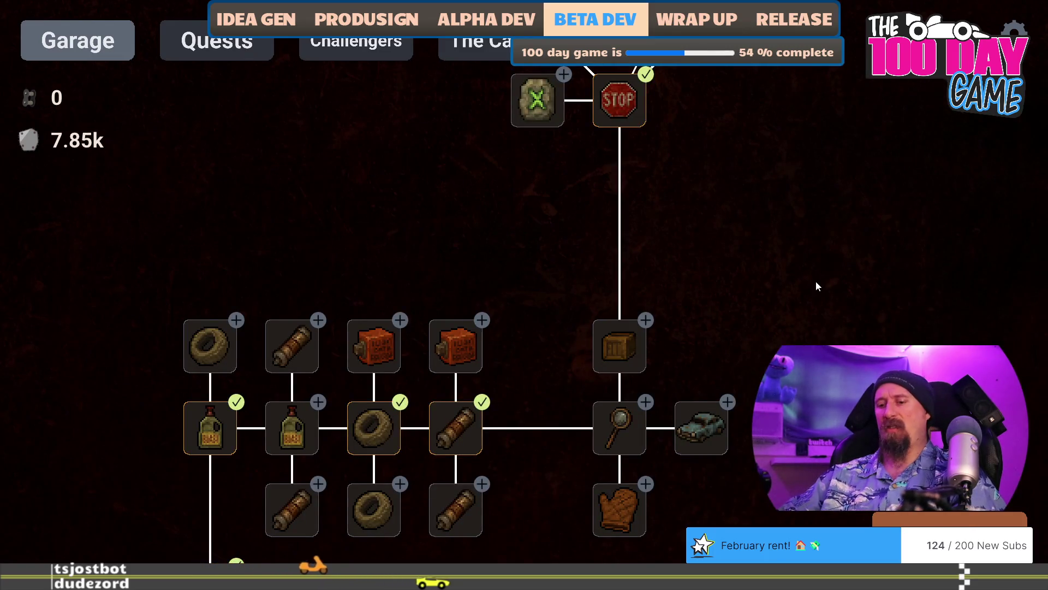
pyautogui.press('Escape')
pyautogui.press('Escape')
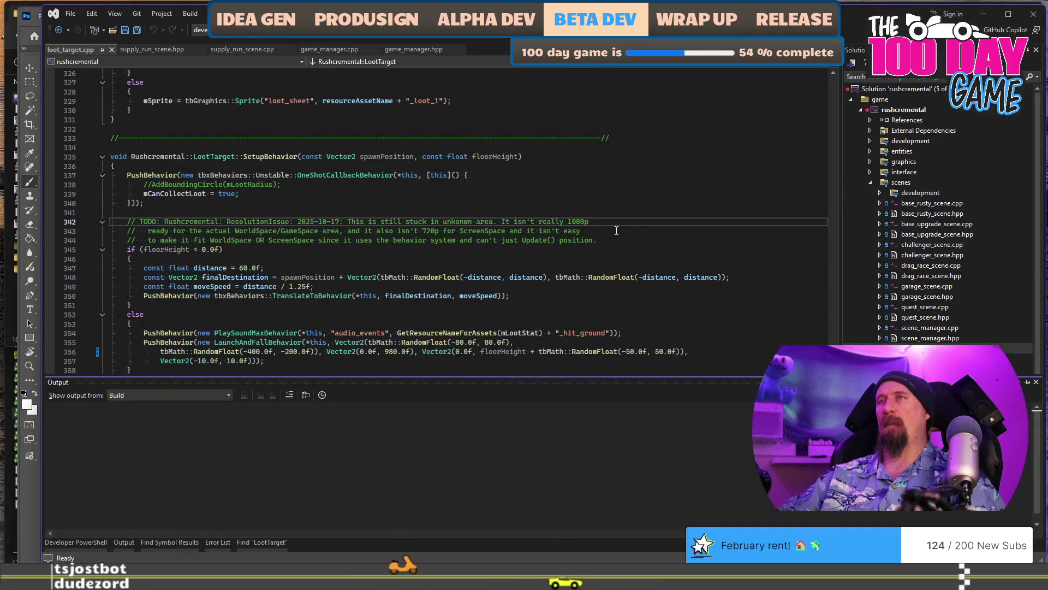
# Switch from Visual Studio back to the Photoshop blueprint sketch.
pyautogui.hotkey('alt', 'Tab')
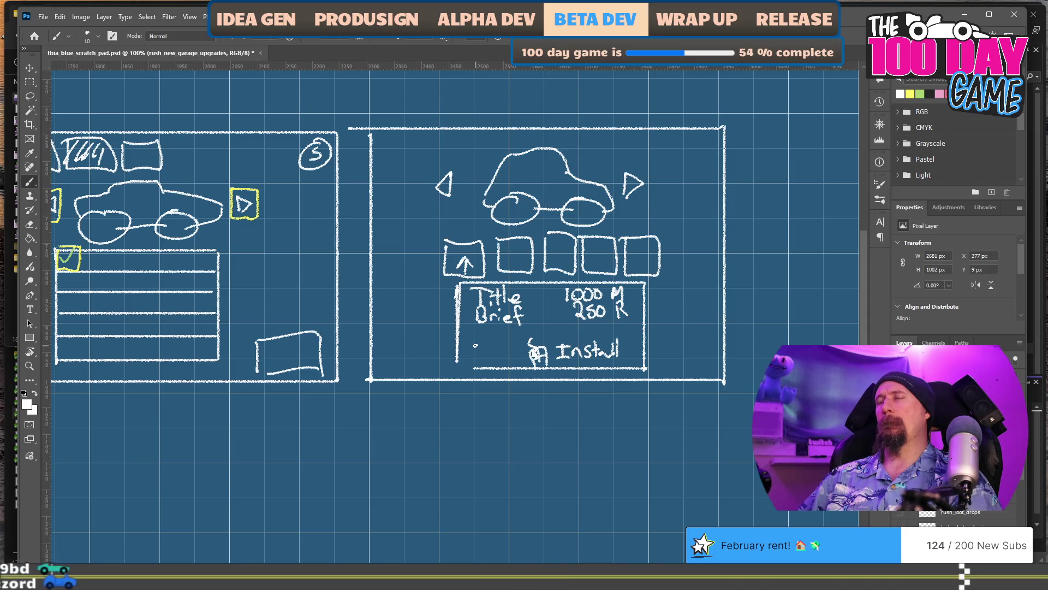
# Close the detail box's lower-left corner and label the upgrade row on its left.
pyautogui.moveTo(457, 358); pyautogui.dragTo(477, 371)
pyautogui.moveTo(408, 232); pyautogui.dragTo(417, 257)
pyautogui.moveTo(427, 247); pyautogui.dragTo(427, 247)
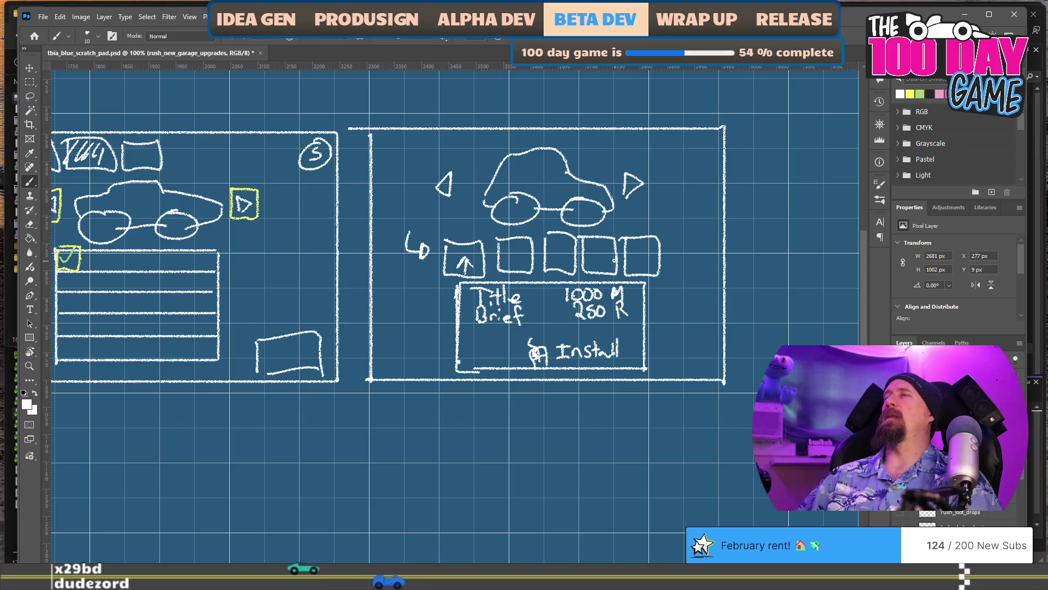
# Label the detail box on its left and erase the handwritten Title inside it.
pyautogui.moveTo(411, 314)
pyautogui.mouseDown()
pyautogui.moveTo(415, 326)
pyautogui.moveTo(438, 327)
pyautogui.mouseUp()
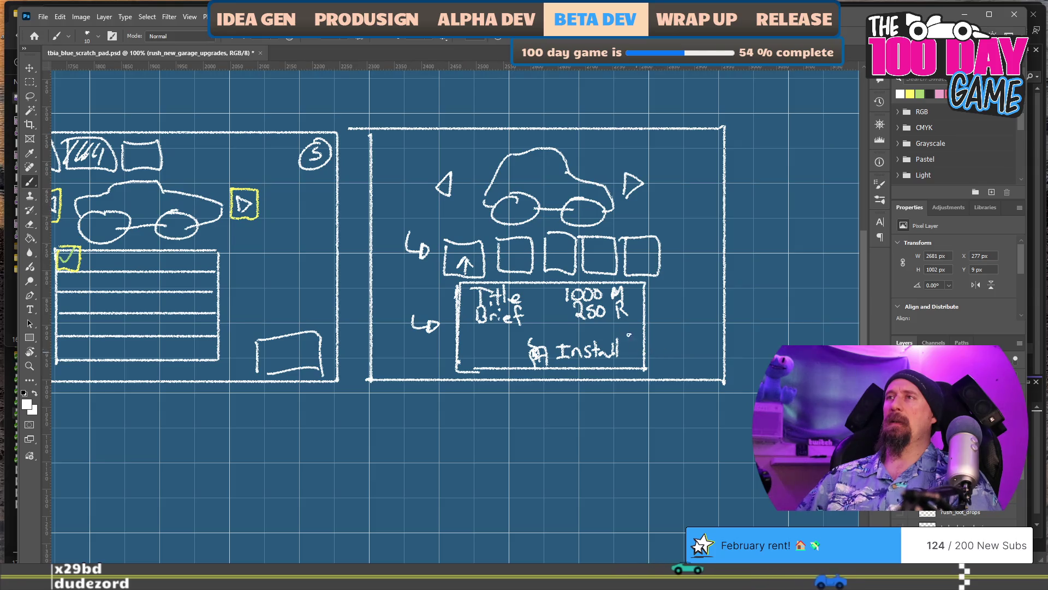
pyautogui.press('e')
pyautogui.moveTo(475, 293)
pyautogui.mouseDown()
pyautogui.moveTo(522, 316)
pyautogui.moveTo(557, 310)
pyautogui.mouseUp()
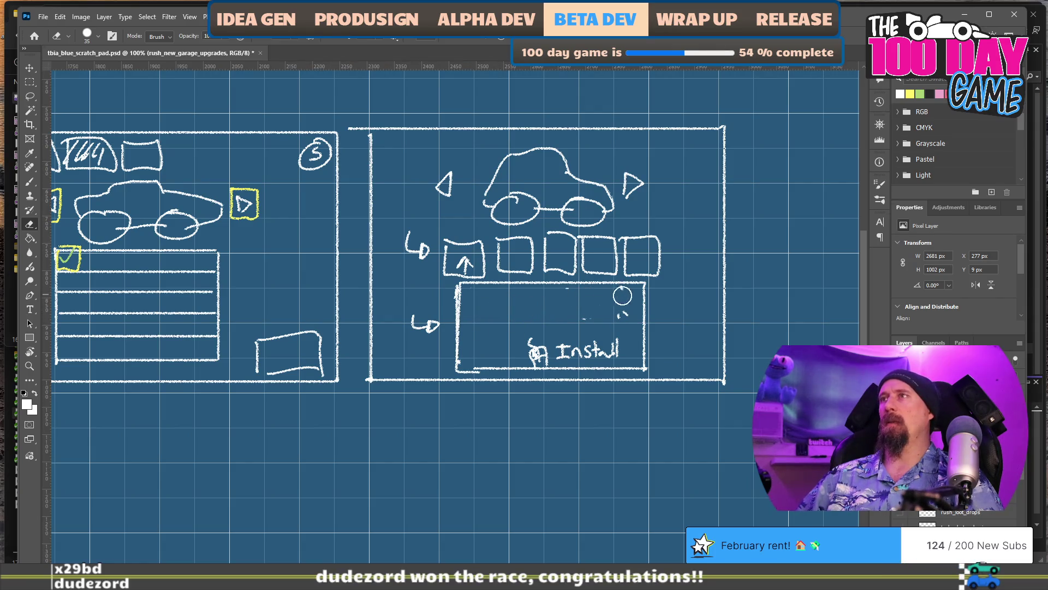
# Redraw the detail box top as a hatched title bar labelled Title, erasing stray scribbles.
pyautogui.press('b')
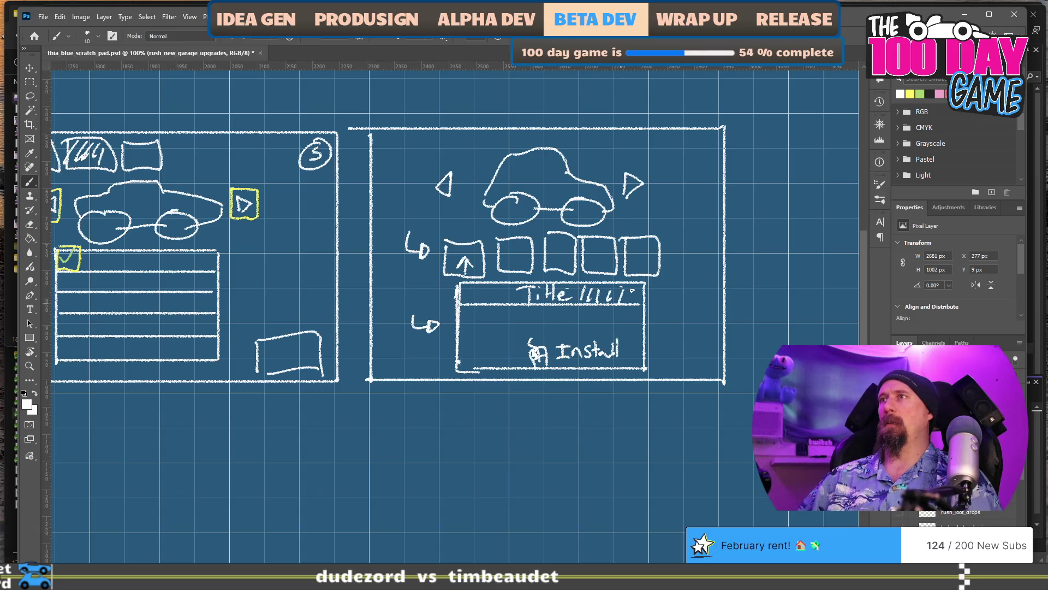
pyautogui.moveTo(633, 288); pyautogui.dragTo(631, 300)
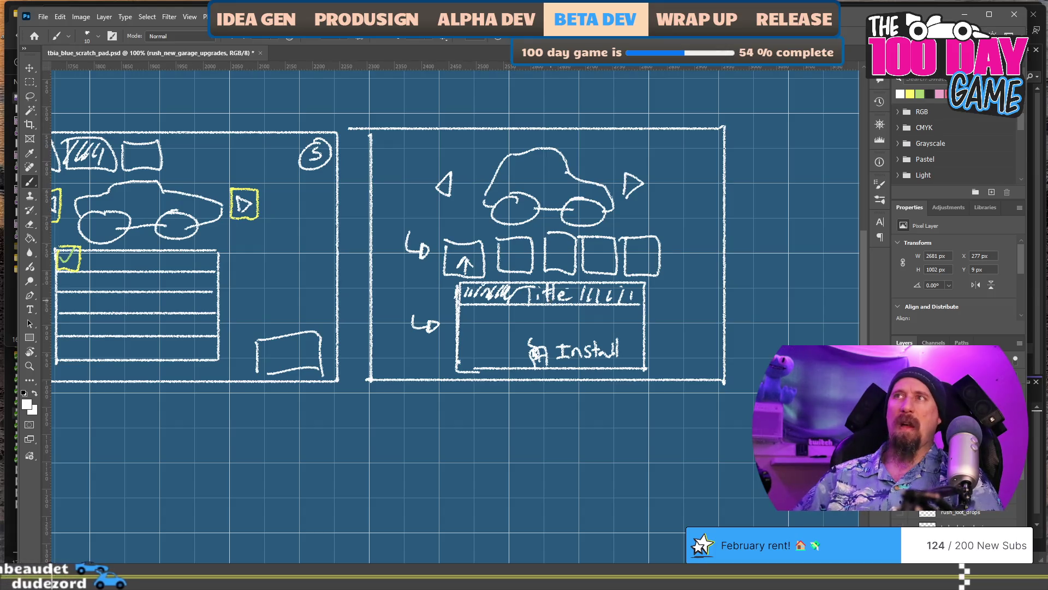
pyautogui.press('e')
pyautogui.moveTo(461, 295)
pyautogui.mouseDown()
pyautogui.moveTo(629, 295)
pyautogui.moveTo(464, 294)
pyautogui.moveTo(477, 285)
pyautogui.moveTo(534, 298)
pyautogui.moveTo(577, 289)
pyautogui.mouseUp()
pyautogui.press('b')
pyautogui.click(541, 296)
pyautogui.moveTo(579, 300); pyautogui.dragTo(624, 287)
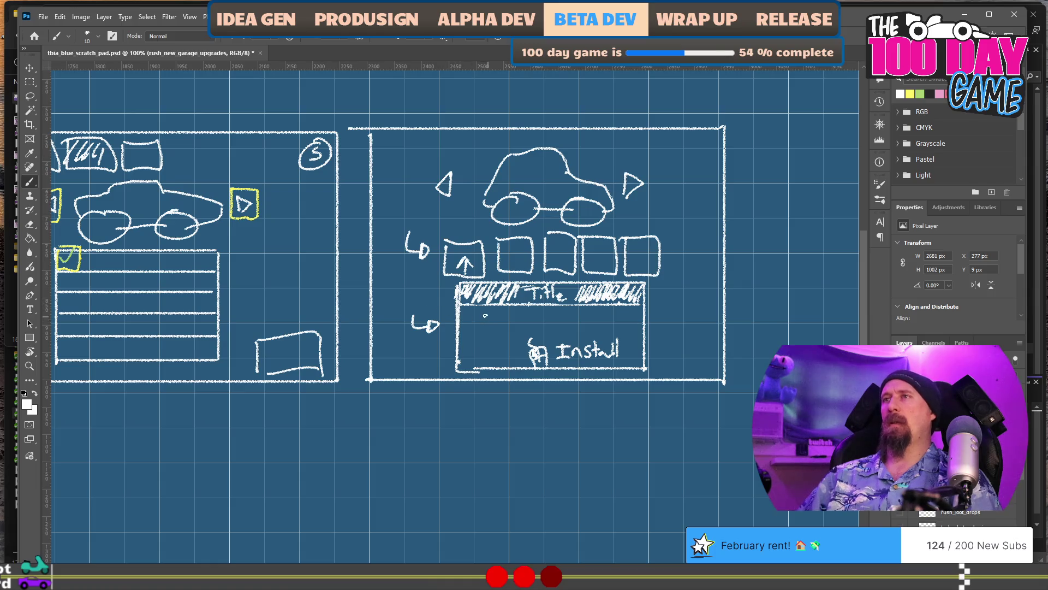
pyautogui.moveTo(493, 309)
pyautogui.mouseDown()
pyautogui.moveTo(495, 321)
pyautogui.moveTo(532, 313)
pyautogui.mouseUp()
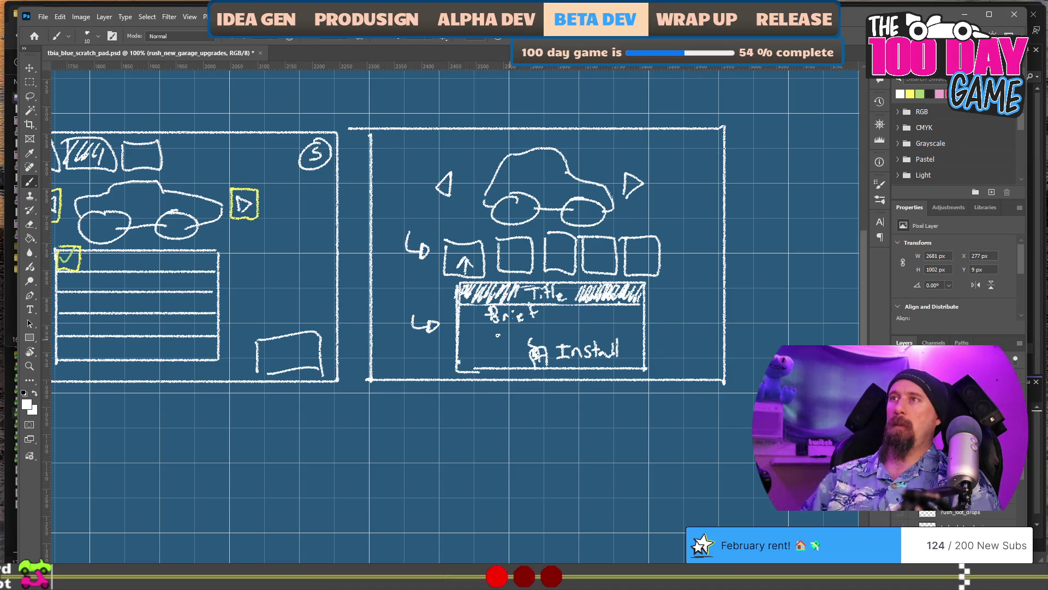
pyautogui.press('e')
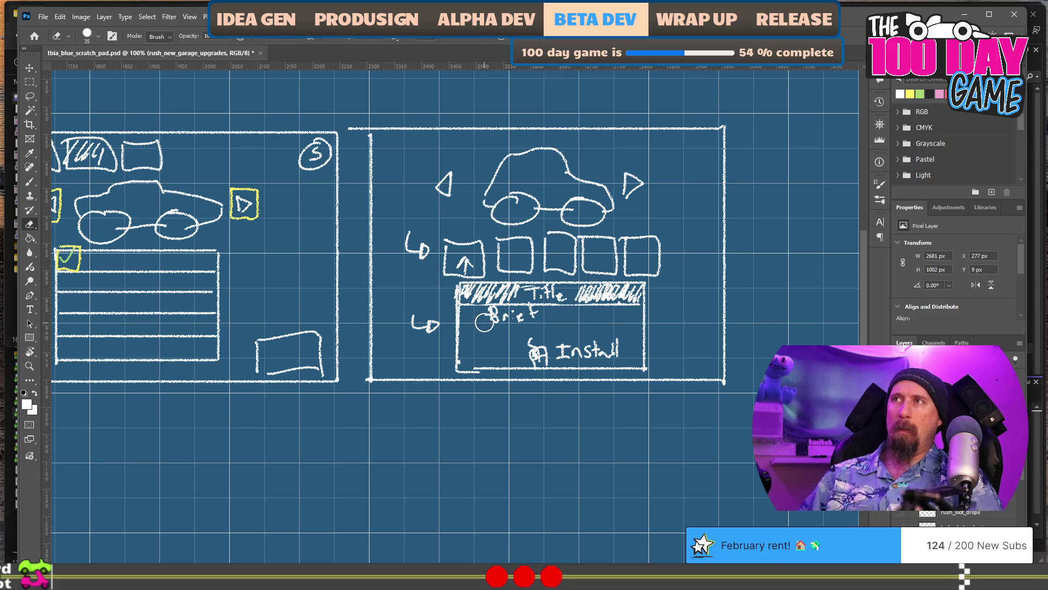
pyautogui.moveTo(495, 318); pyautogui.dragTo(486, 314)
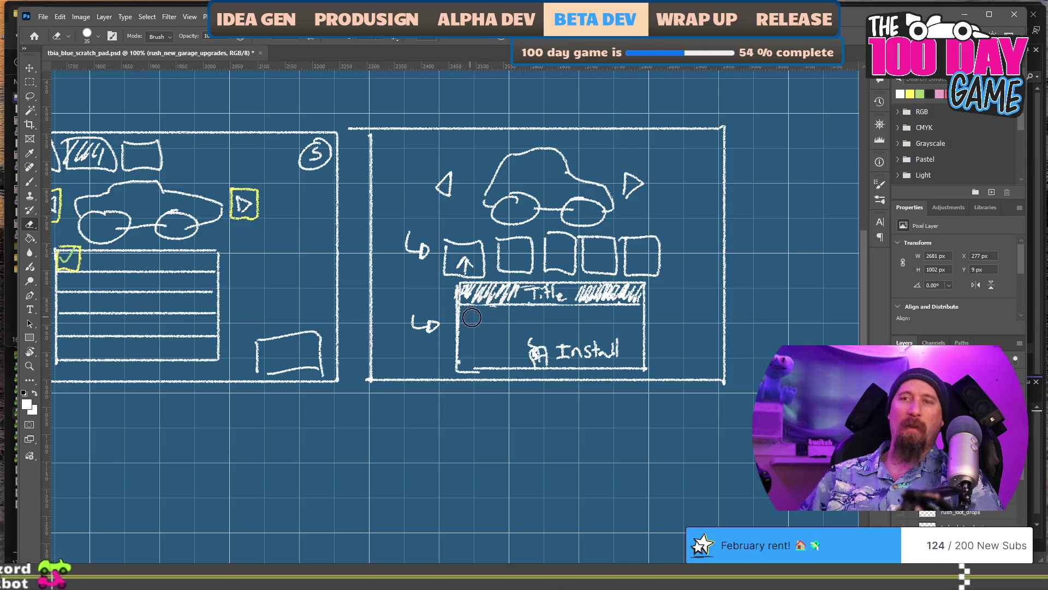
pyautogui.press('b')
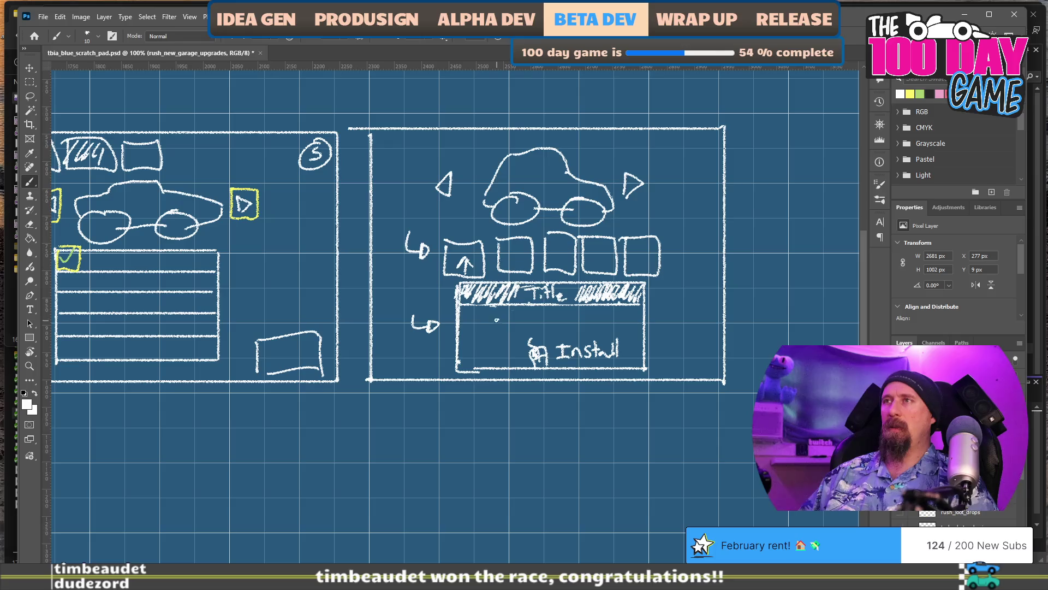
# Write Brief, add an arrowhead and an "Installed" note below Install, and jot 1000 M under Brief.
pyautogui.moveTo(496, 313); pyautogui.dragTo(498, 328)
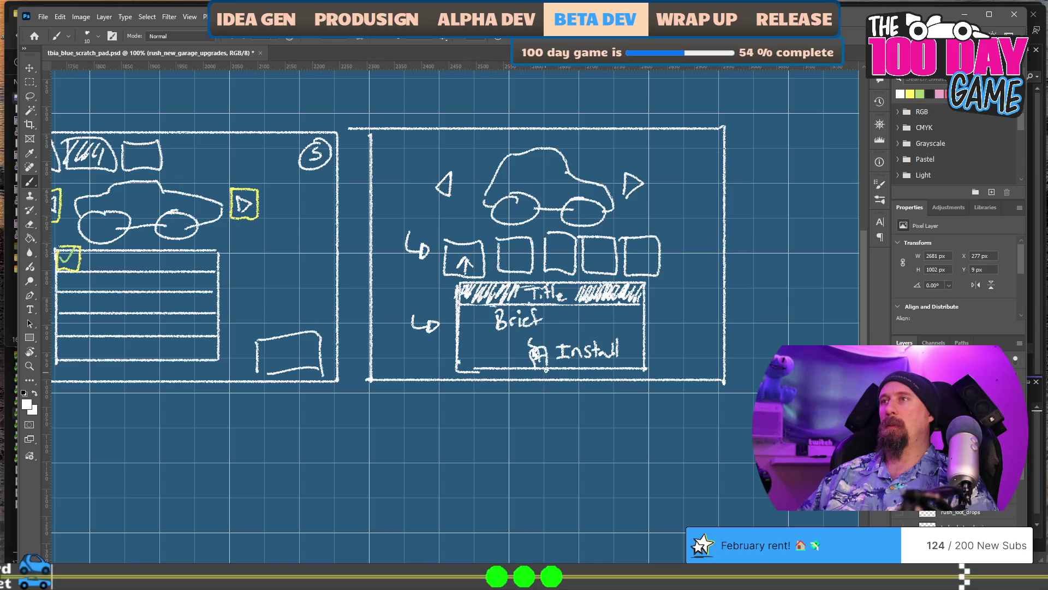
pyautogui.moveTo(535, 376); pyautogui.dragTo(552, 377)
pyautogui.moveTo(487, 440)
pyautogui.mouseDown()
pyautogui.moveTo(539, 451)
pyautogui.moveTo(527, 452)
pyautogui.mouseUp()
pyautogui.moveTo(539, 434)
pyautogui.mouseDown()
pyautogui.moveTo(541, 452)
pyautogui.moveTo(562, 453)
pyautogui.mouseUp()
pyautogui.moveTo(567, 434); pyautogui.dragTo(575, 452)
pyautogui.moveTo(589, 442)
pyautogui.mouseDown()
pyautogui.moveTo(602, 423)
pyautogui.moveTo(617, 432)
pyautogui.mouseUp()
pyautogui.moveTo(502, 430); pyautogui.dragTo(503, 433)
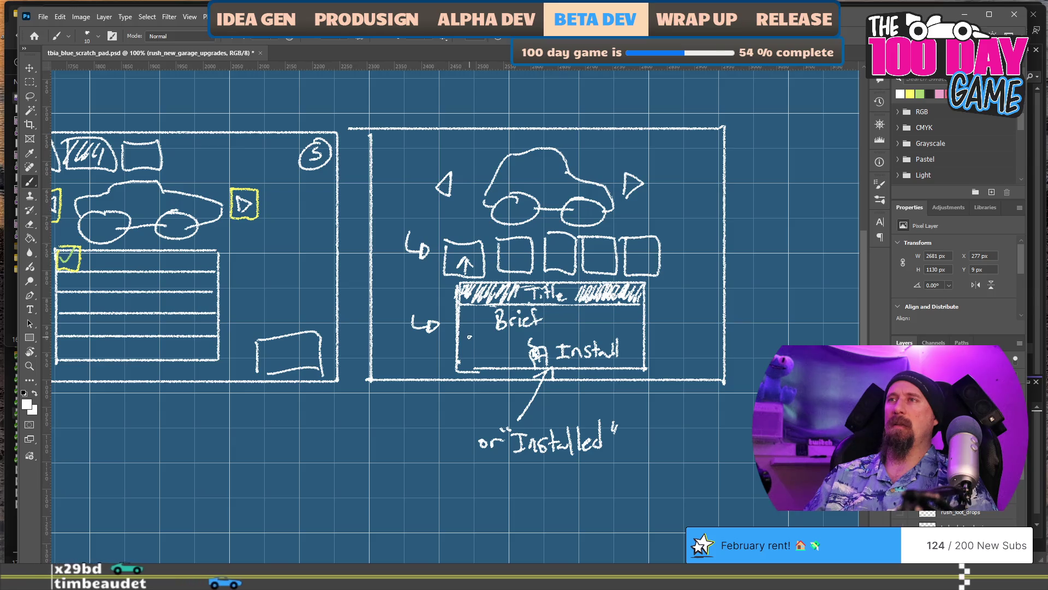
pyautogui.moveTo(465, 334); pyautogui.dragTo(518, 339)
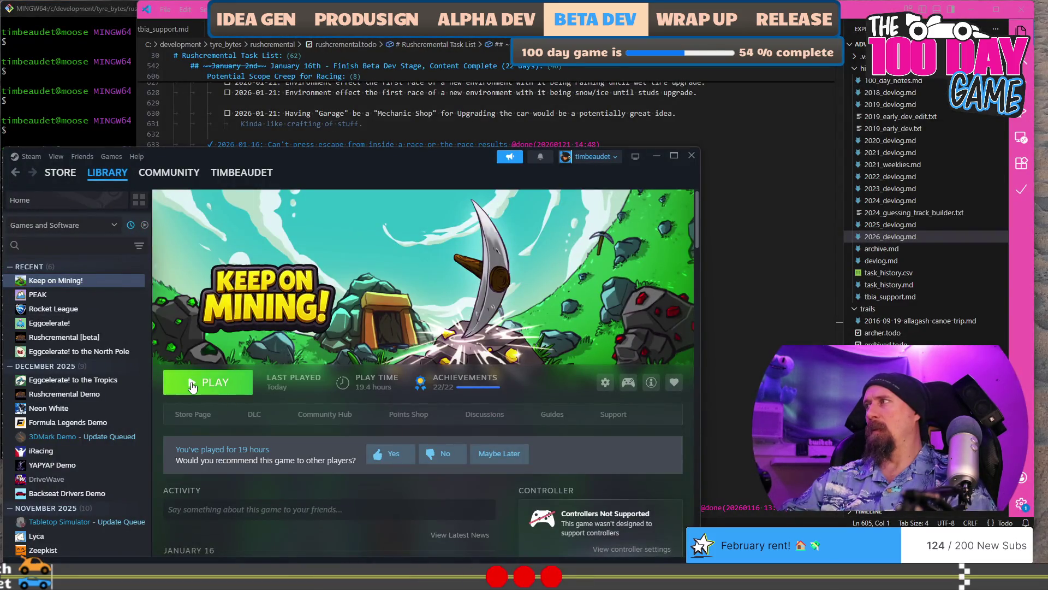
# Launch Keep on Mining! from the Steam library.
pyautogui.click(188, 381)
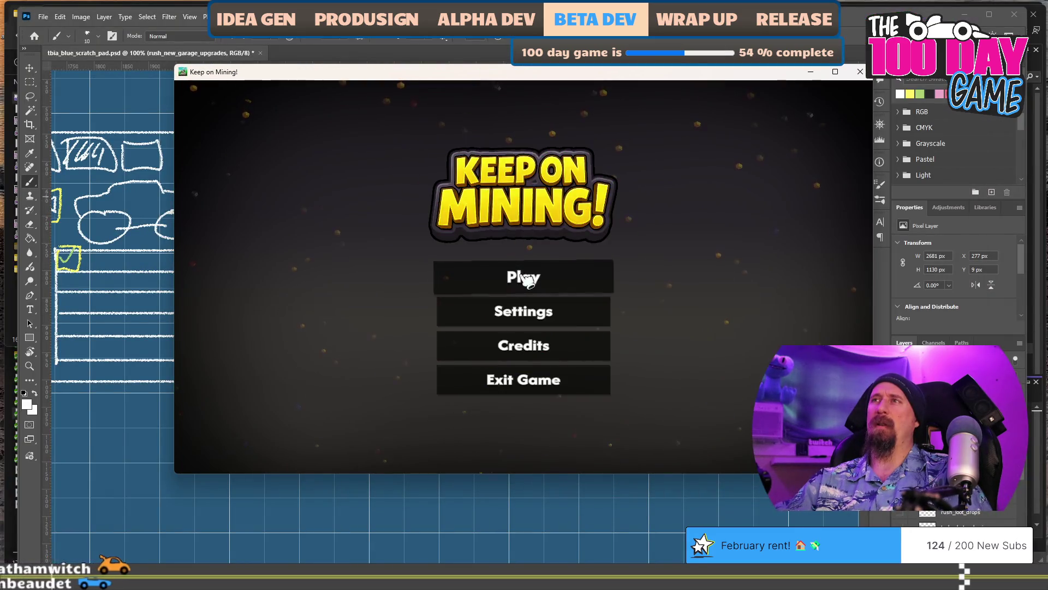
# Start the game, open The anvil, and browse back through the pickaxes to Mr. Rusty.
pyautogui.click(523, 279)
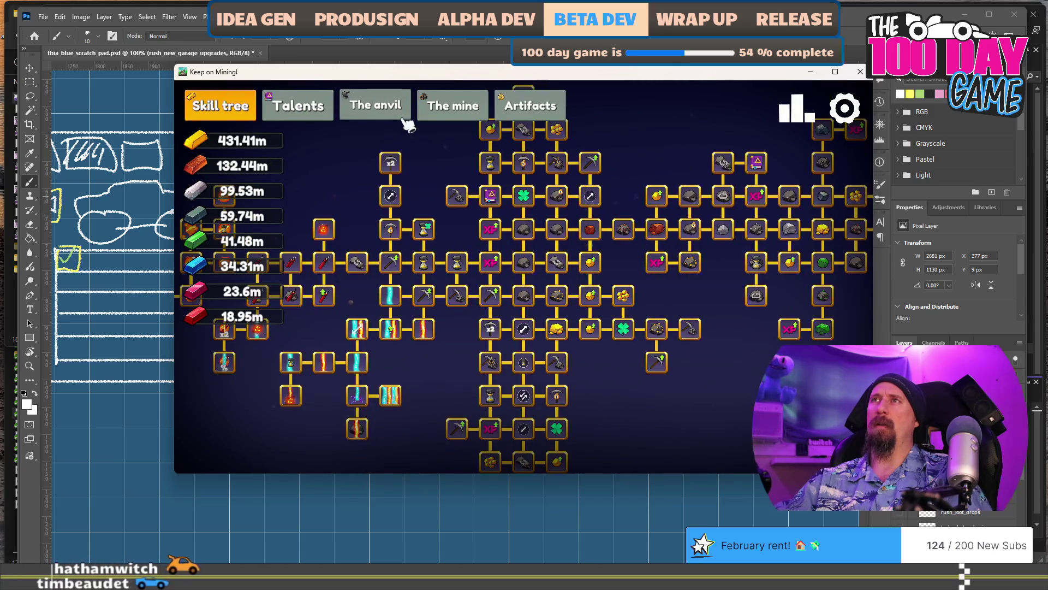
pyautogui.click(392, 109)
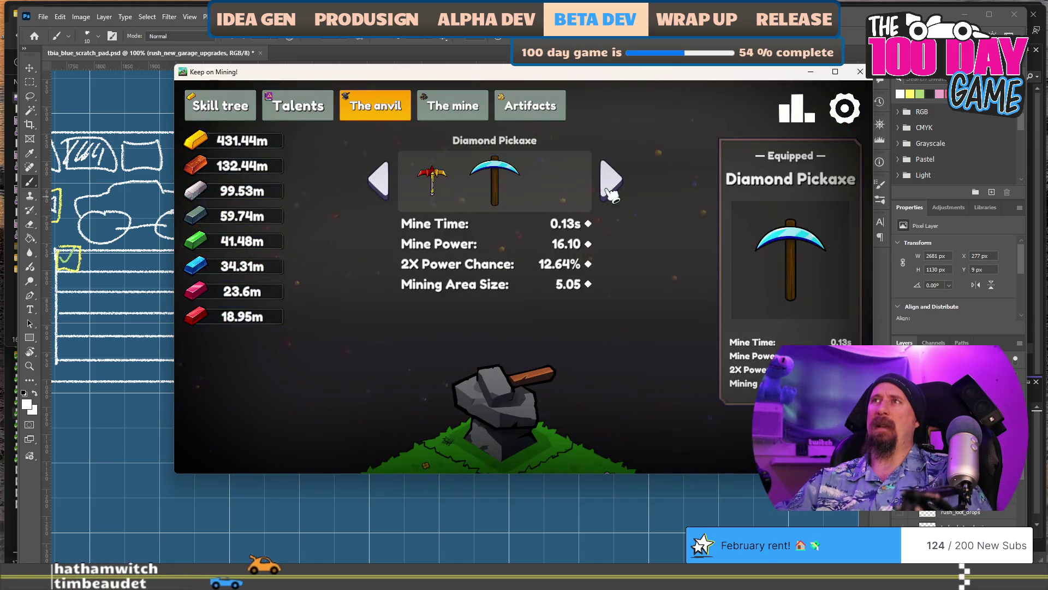
pyautogui.click(390, 183)
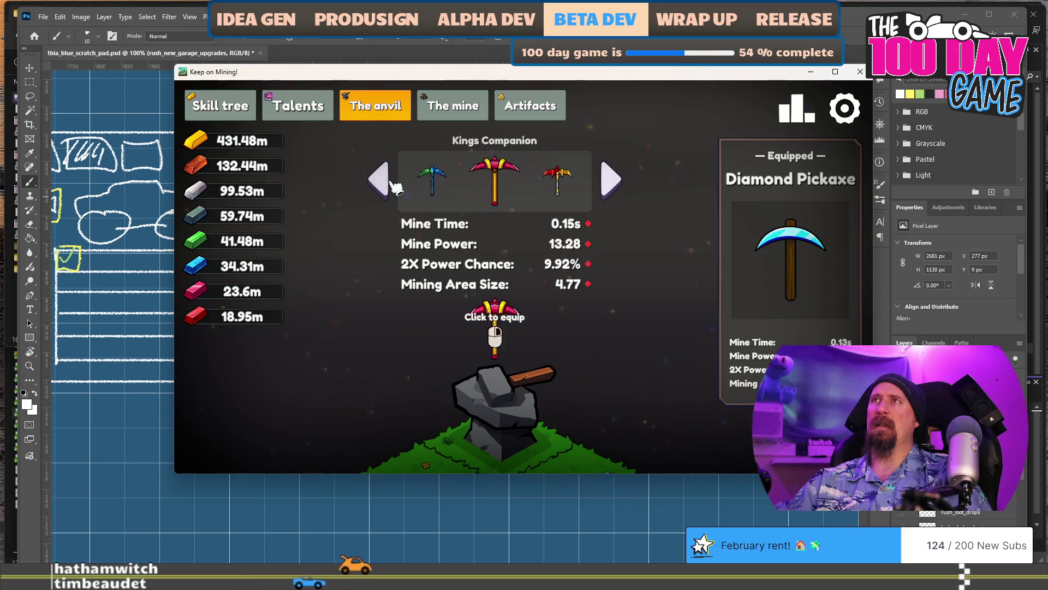
pyautogui.click(392, 184)
pyautogui.click(392, 184)
pyautogui.click(392, 184)
pyautogui.click(392, 184)
pyautogui.click(393, 185)
pyautogui.click(393, 186)
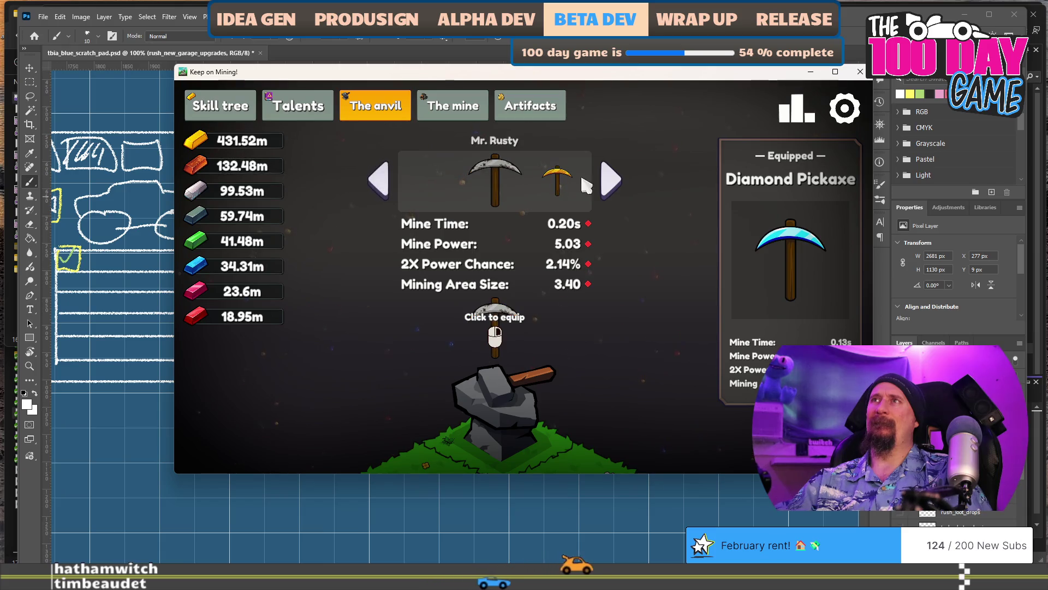
# Step forward through the anvil pickaxes up to the Diamond Pickaxe, comparing stats.
pyautogui.click(611, 180)
pyautogui.click(612, 180)
pyautogui.click(611, 181)
pyautogui.click(611, 180)
pyautogui.click(613, 181)
pyautogui.click(613, 181)
pyautogui.click(612, 182)
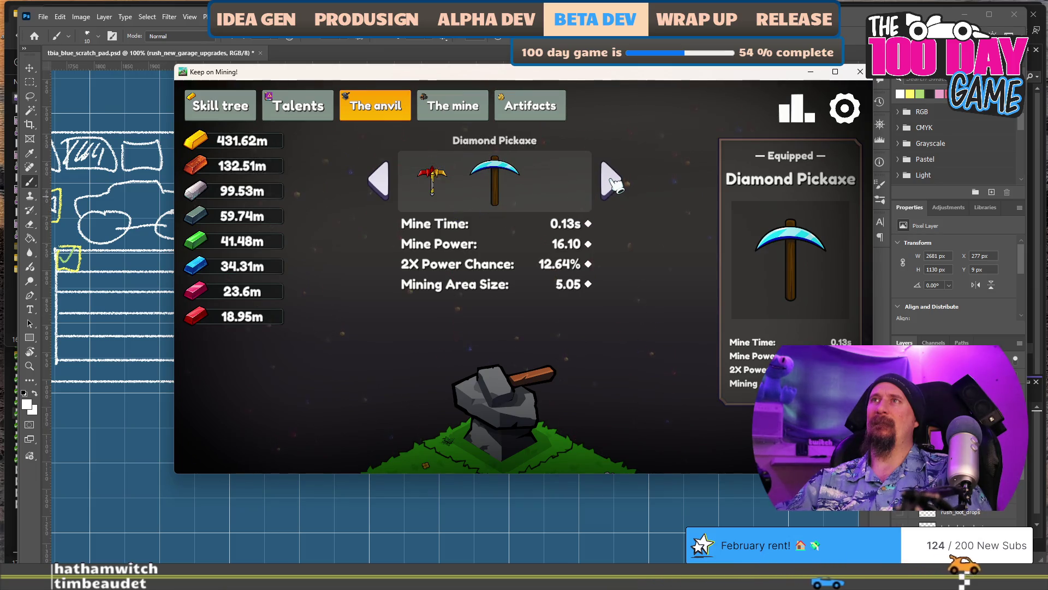
# Browse back past The Crusher and Kings Companion to Mr. Rusty, then close the game.
pyautogui.click(381, 182)
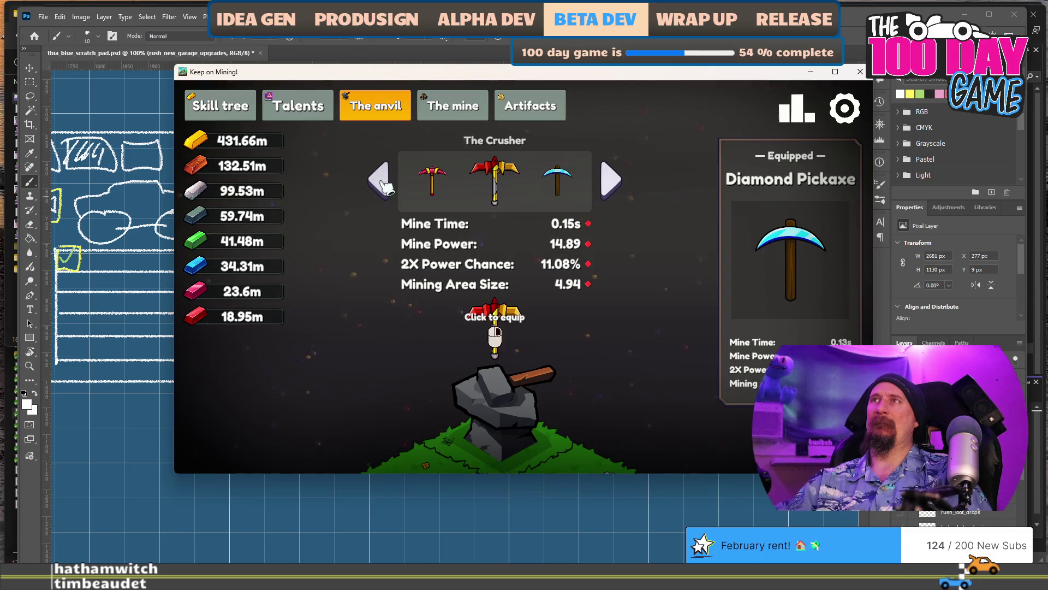
pyautogui.click(381, 181)
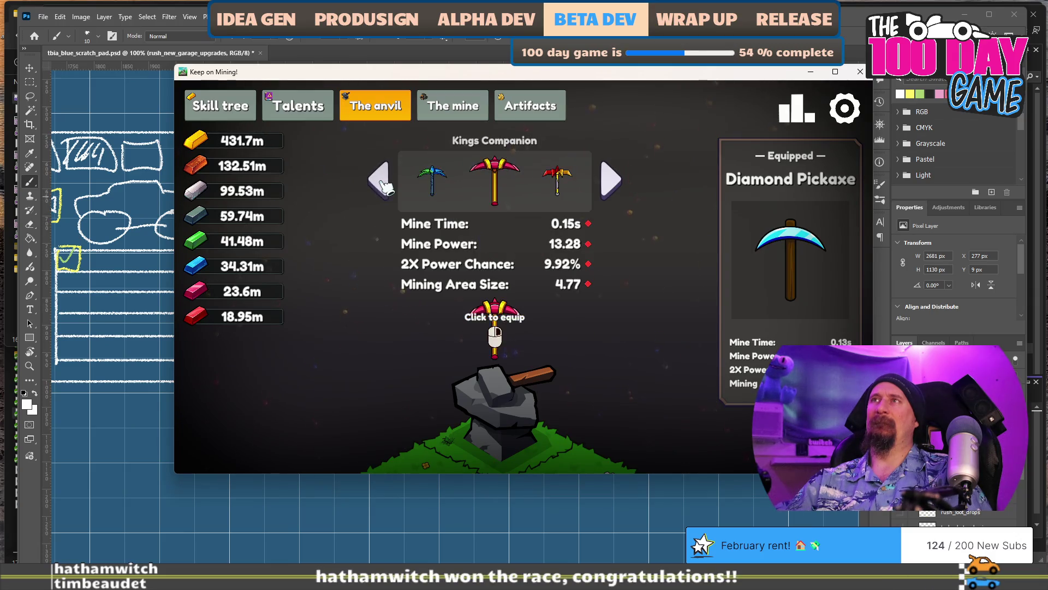
pyautogui.click(382, 184)
pyautogui.click(382, 184)
pyautogui.click(382, 184)
pyautogui.click(382, 184)
pyautogui.click(382, 184)
pyautogui.click(382, 184)
pyautogui.click(382, 184)
pyautogui.click(382, 184)
pyautogui.click(381, 184)
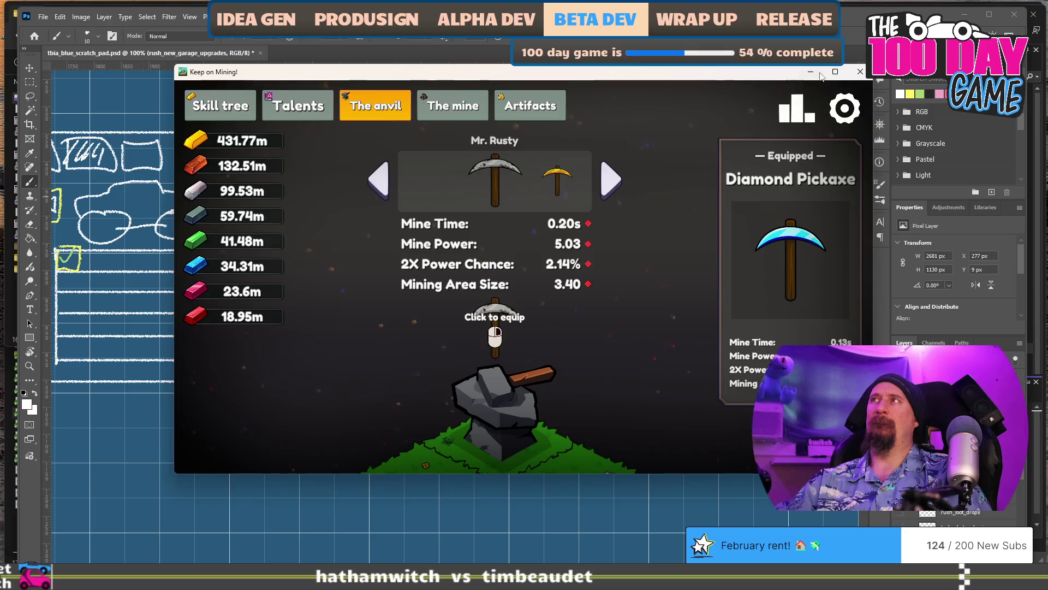
pyautogui.click(868, 78)
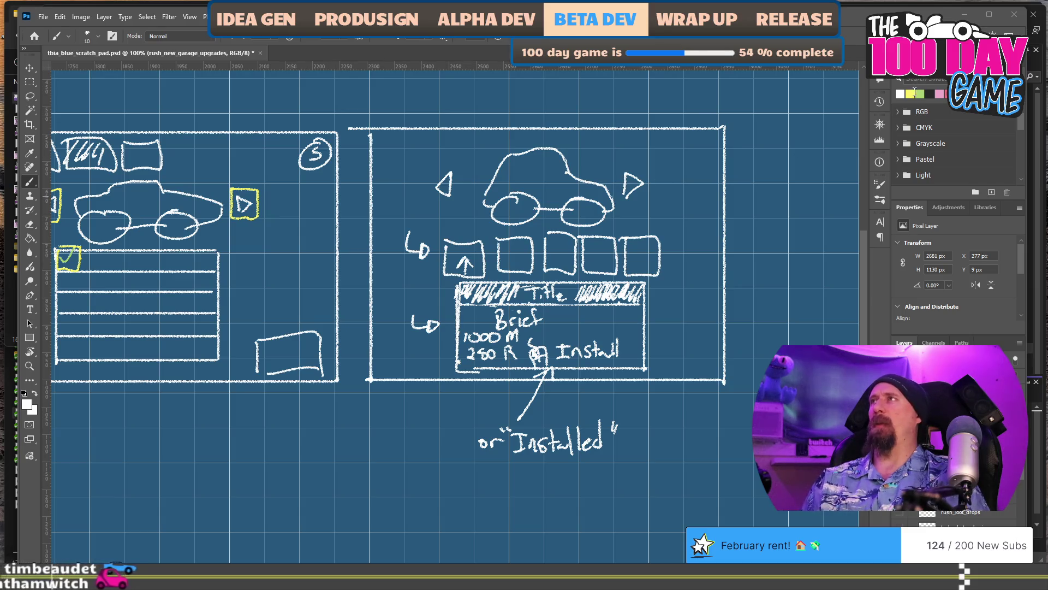
# Draw a yellow rectangle above the right mock-up and put a question mark inside it.
pyautogui.click(910, 94)
pyautogui.moveTo(483, 144)
pyautogui.mouseDown()
pyautogui.moveTo(400, 237)
pyautogui.moveTo(307, 238)
pyautogui.mouseUp()
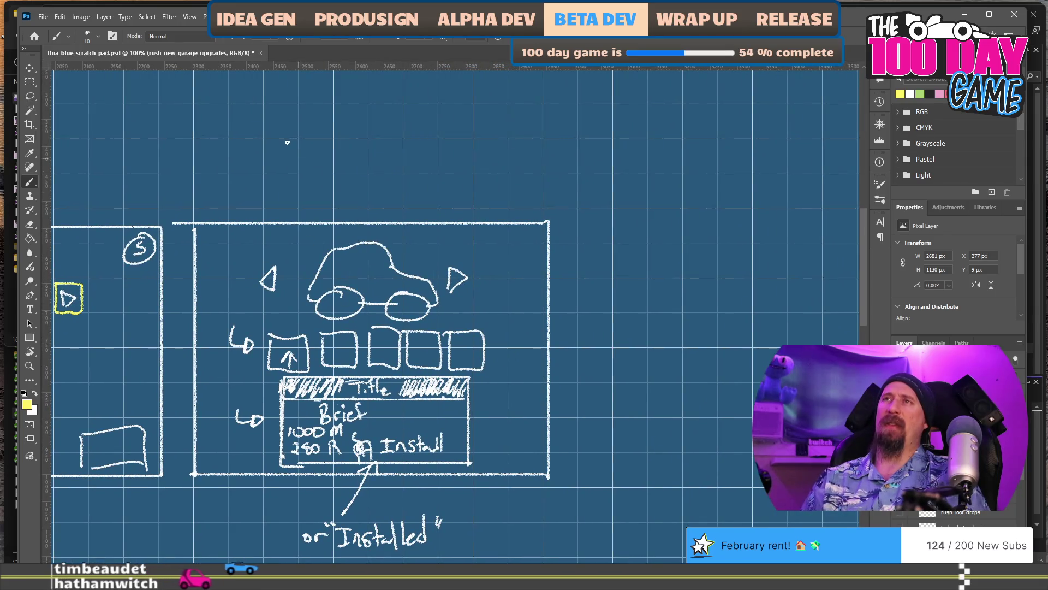
pyautogui.moveTo(315, 133)
pyautogui.mouseDown()
pyautogui.moveTo(414, 193)
pyautogui.moveTo(462, 132)
pyautogui.moveTo(331, 127)
pyautogui.mouseUp()
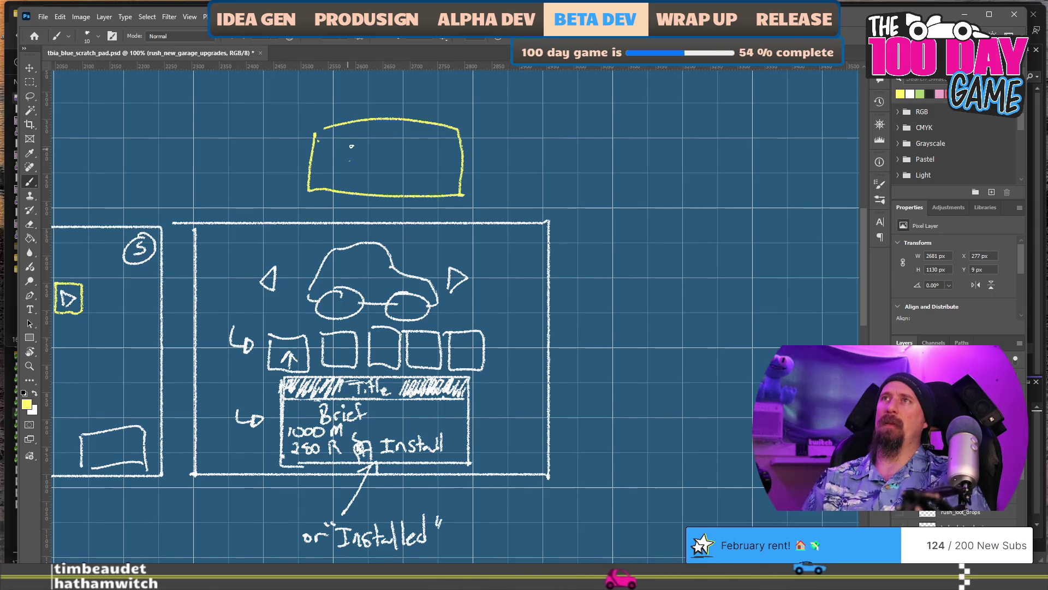
pyautogui.click(359, 171)
pyautogui.moveTo(347, 144)
pyautogui.mouseDown()
pyautogui.moveTo(357, 161)
pyautogui.moveTo(386, 160)
pyautogui.moveTo(392, 132)
pyautogui.moveTo(429, 176)
pyautogui.moveTo(405, 186)
pyautogui.mouseUp()
# Add a second question mark, an arrow to the yellow box, and the label 'silhouette of 3 cars'.
pyautogui.click(384, 173)
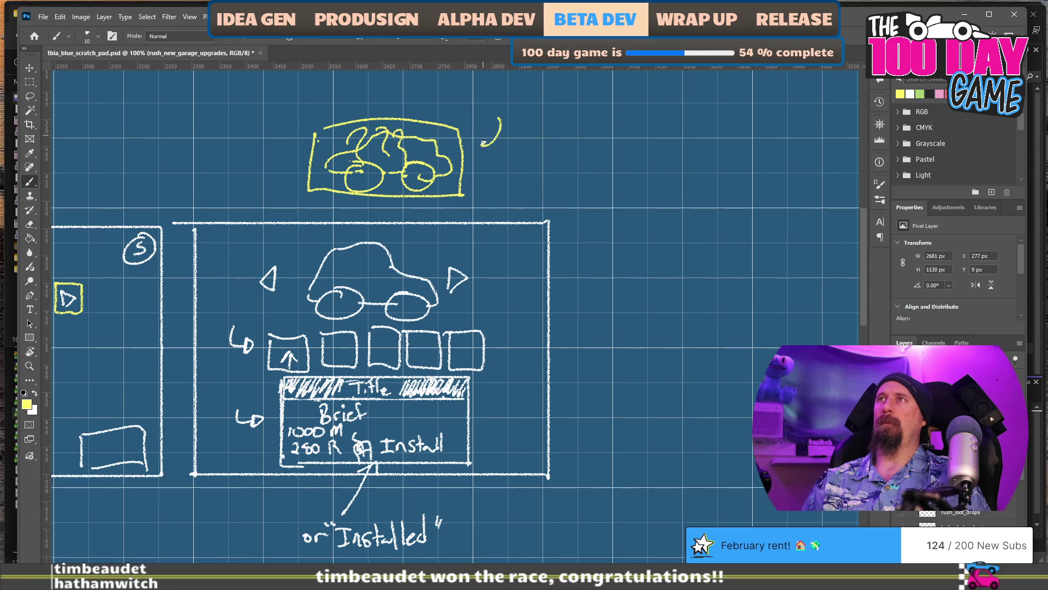
pyautogui.moveTo(475, 153); pyautogui.dragTo(495, 147)
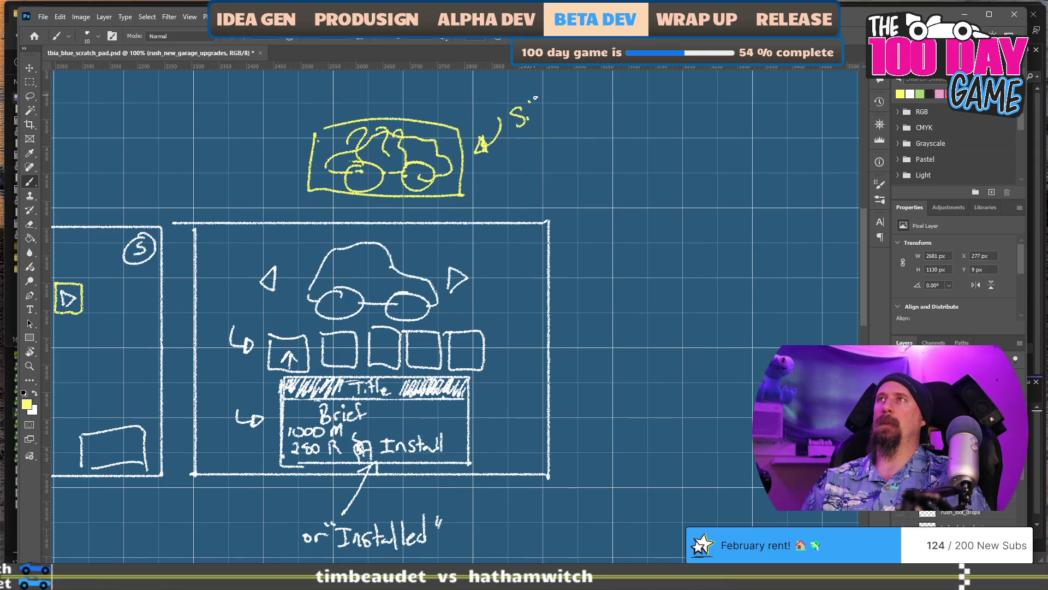
pyautogui.moveTo(567, 109); pyautogui.dragTo(628, 109)
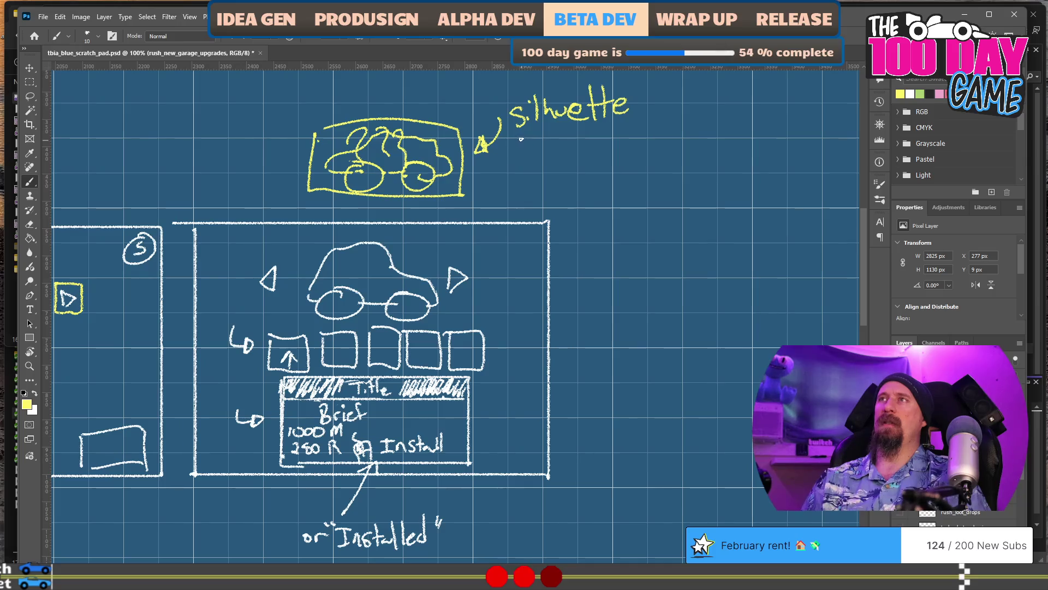
pyautogui.moveTo(561, 133); pyautogui.dragTo(612, 138)
# Switch back to white and sketch a small hatched mouse icon beside the silhouette note.
pyautogui.press('x')
pyautogui.moveTo(489, 316)
pyautogui.mouseDown()
pyautogui.moveTo(681, 211)
pyautogui.moveTo(676, 227)
pyautogui.moveTo(670, 216)
pyautogui.mouseUp()
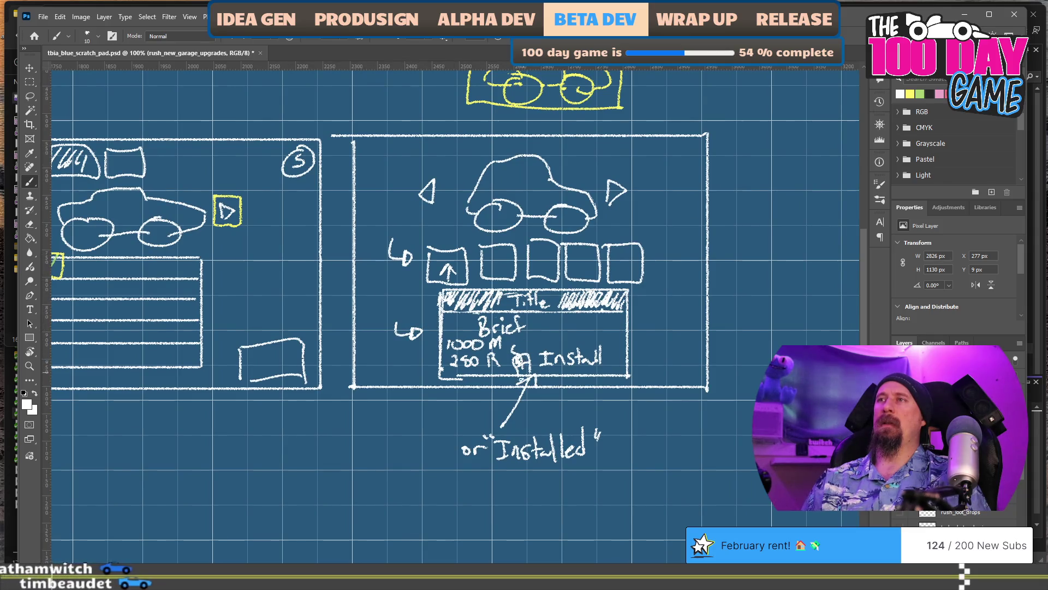
pyautogui.moveTo(754, 100); pyautogui.dragTo(628, 202)
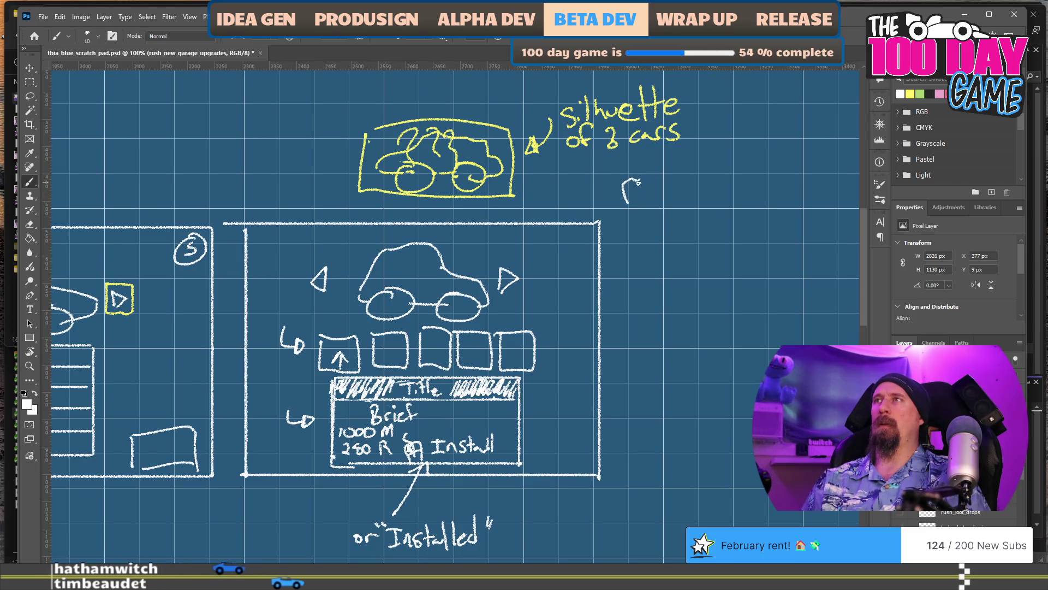
pyautogui.moveTo(628, 186)
pyautogui.mouseDown()
pyautogui.moveTo(655, 191)
pyautogui.moveTo(626, 202)
pyautogui.moveTo(691, 230)
pyautogui.mouseUp()
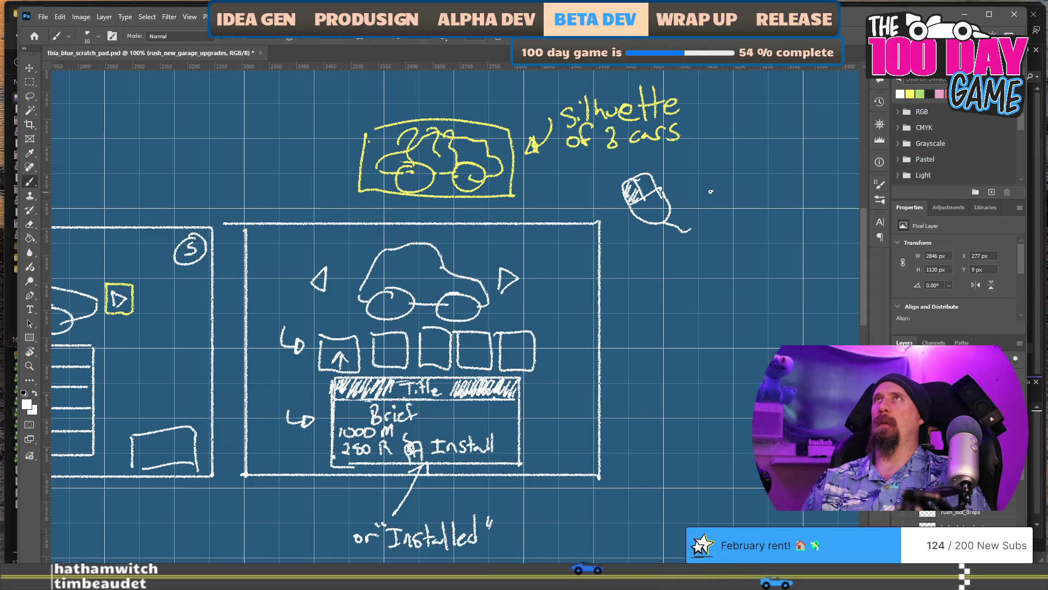
# Circle the hatched mouse doodle with a yellow loop, undoing the rough first attempt.
pyautogui.click(910, 94)
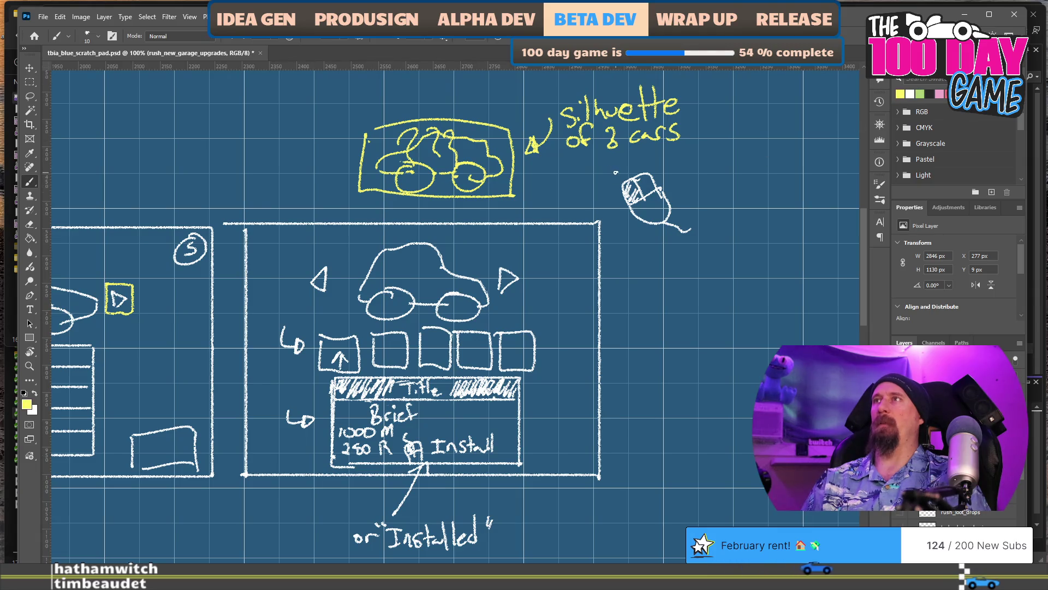
pyautogui.moveTo(615, 156)
pyautogui.mouseDown()
pyautogui.moveTo(705, 230)
pyautogui.moveTo(613, 166)
pyautogui.moveTo(630, 174)
pyautogui.mouseUp()
pyautogui.hotkey('ctrl', 'z')
pyautogui.hotkey('ctrl', 'z')
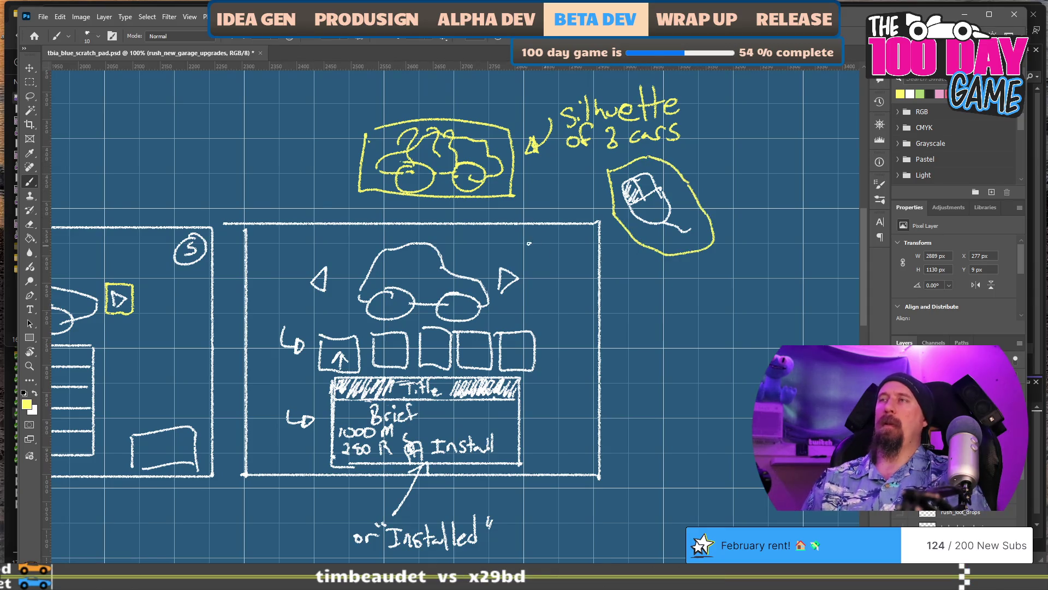
pyautogui.moveTo(573, 388); pyautogui.dragTo(559, 367)
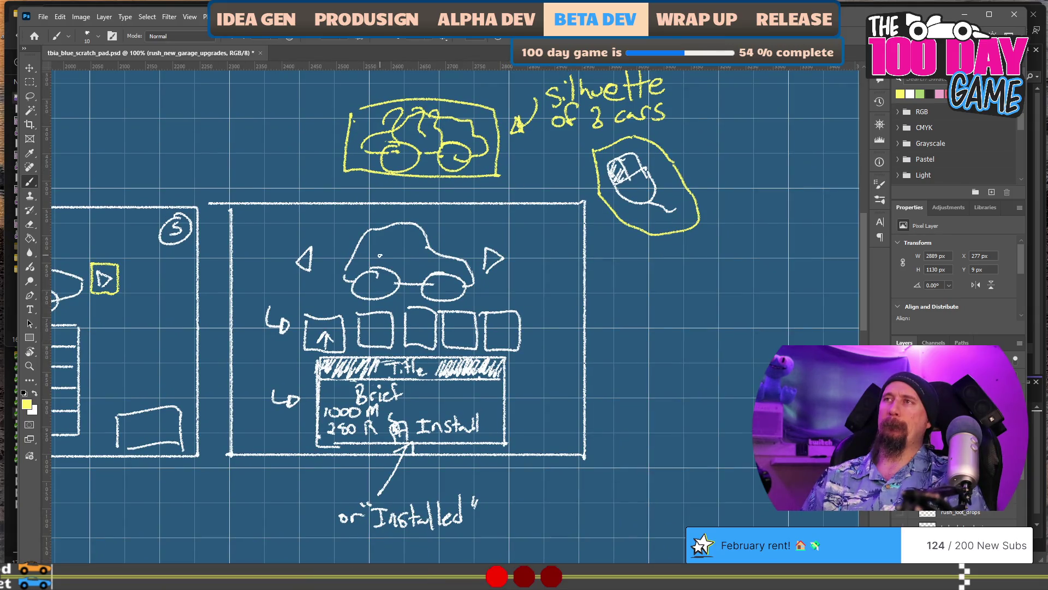
pyautogui.moveTo(453, 312); pyautogui.dragTo(366, 407)
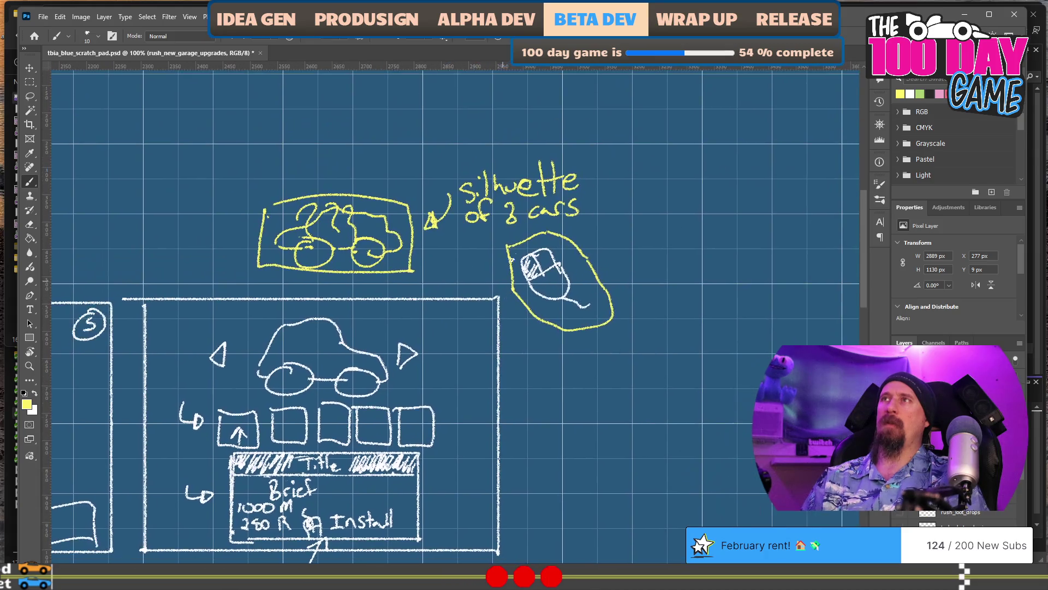
# Erase the misspelled word above 'of 3 cars' and rewrite it as 'Silhouette' with the brush.
pyautogui.press('e')
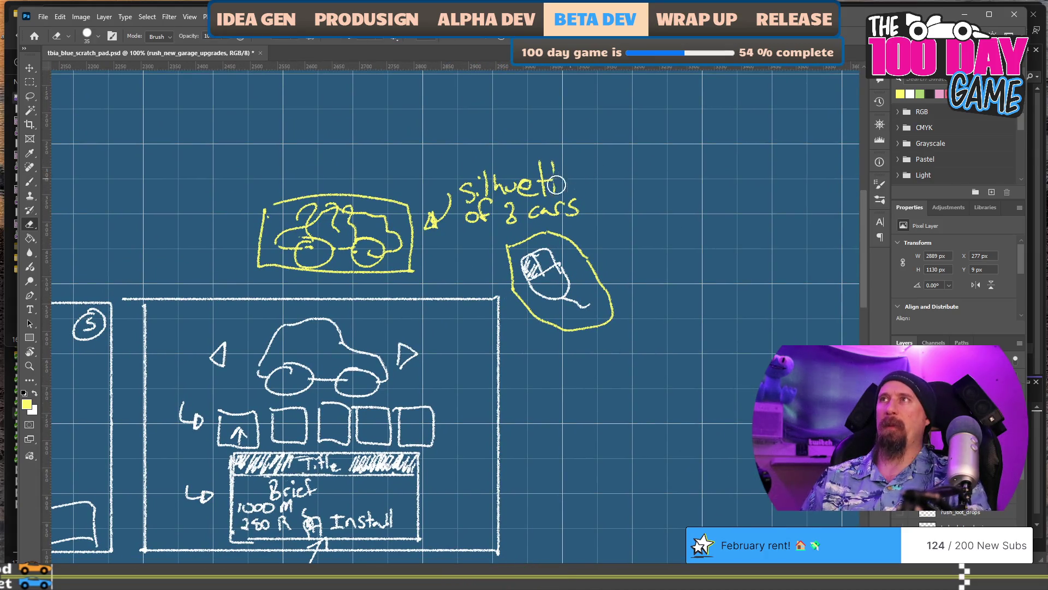
pyautogui.moveTo(539, 181)
pyautogui.mouseDown()
pyautogui.moveTo(546, 164)
pyautogui.moveTo(467, 192)
pyautogui.moveTo(486, 178)
pyautogui.moveTo(510, 187)
pyautogui.moveTo(491, 164)
pyautogui.mouseUp()
pyautogui.press('b')
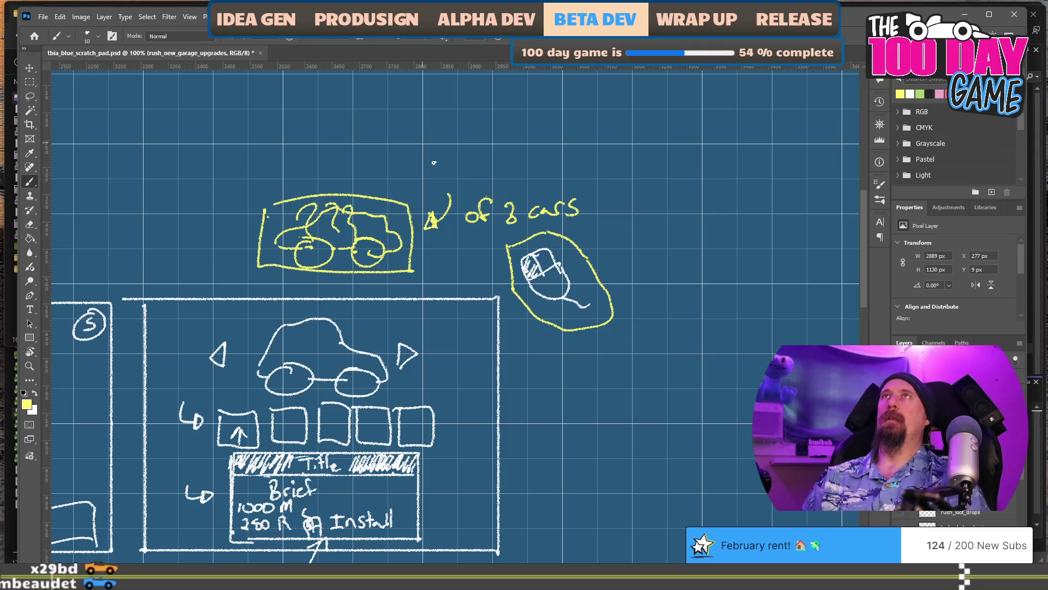
pyautogui.moveTo(474, 176); pyautogui.dragTo(468, 198)
pyautogui.moveTo(482, 184)
pyautogui.mouseDown()
pyautogui.moveTo(483, 196)
pyautogui.moveTo(513, 188)
pyautogui.moveTo(520, 174)
pyautogui.moveTo(569, 176)
pyautogui.moveTo(593, 164)
pyautogui.mouseUp()
pyautogui.moveTo(564, 162); pyautogui.dragTo(591, 158)
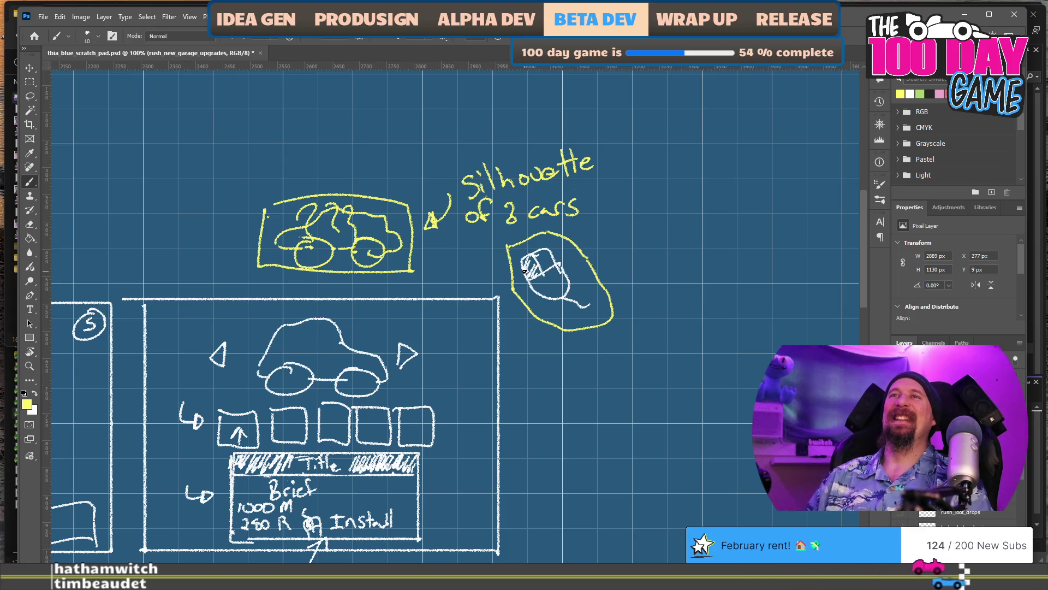
pyautogui.moveTo(375, 384)
pyautogui.mouseDown()
pyautogui.moveTo(537, 299)
pyautogui.moveTo(534, 291)
pyautogui.mouseUp()
pyautogui.press('e')
pyautogui.press('b')
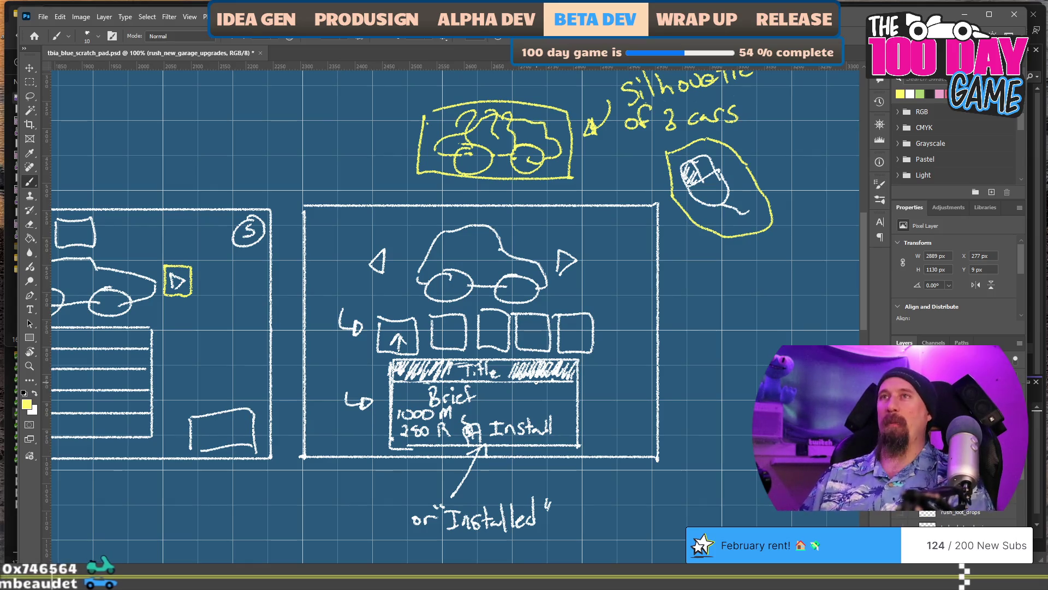
pyautogui.moveTo(386, 319)
pyautogui.mouseDown()
pyautogui.moveTo(658, 297)
pyautogui.moveTo(727, 344)
pyautogui.moveTo(669, 445)
pyautogui.moveTo(576, 558)
pyautogui.mouseUp()
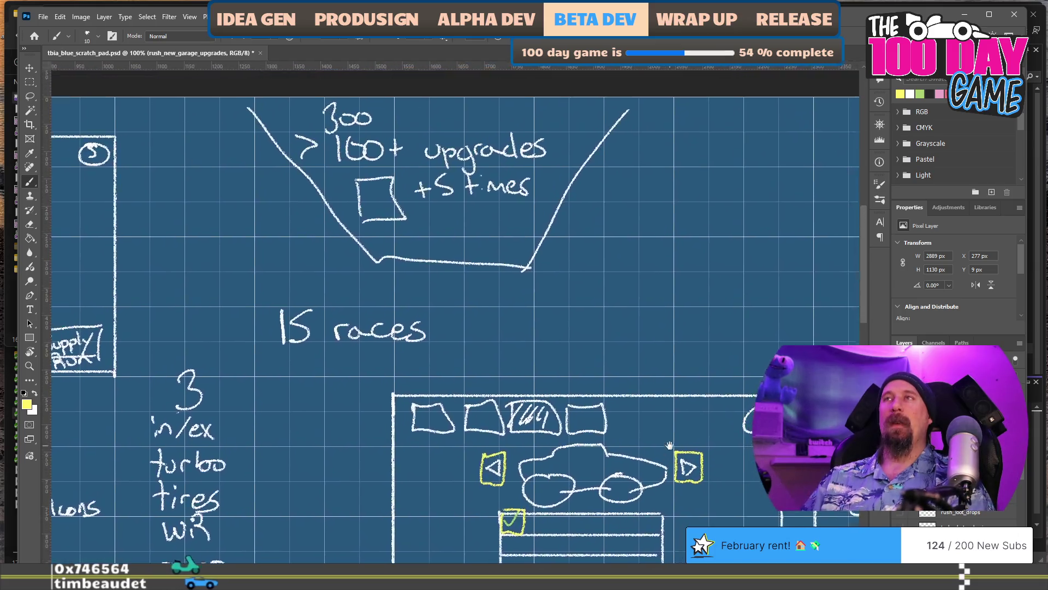
pyautogui.moveTo(574, 340); pyautogui.dragTo(551, 383)
pyautogui.moveTo(748, 441); pyautogui.dragTo(233, 289)
pyautogui.moveTo(561, 269); pyautogui.dragTo(496, 201)
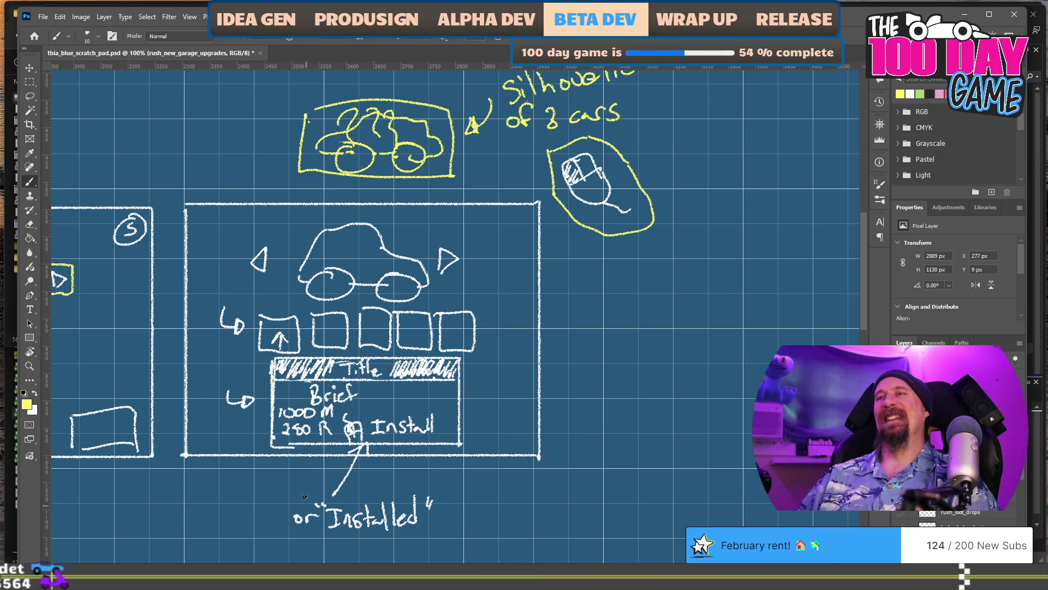
pyautogui.moveTo(294, 371); pyautogui.dragTo(280, 296)
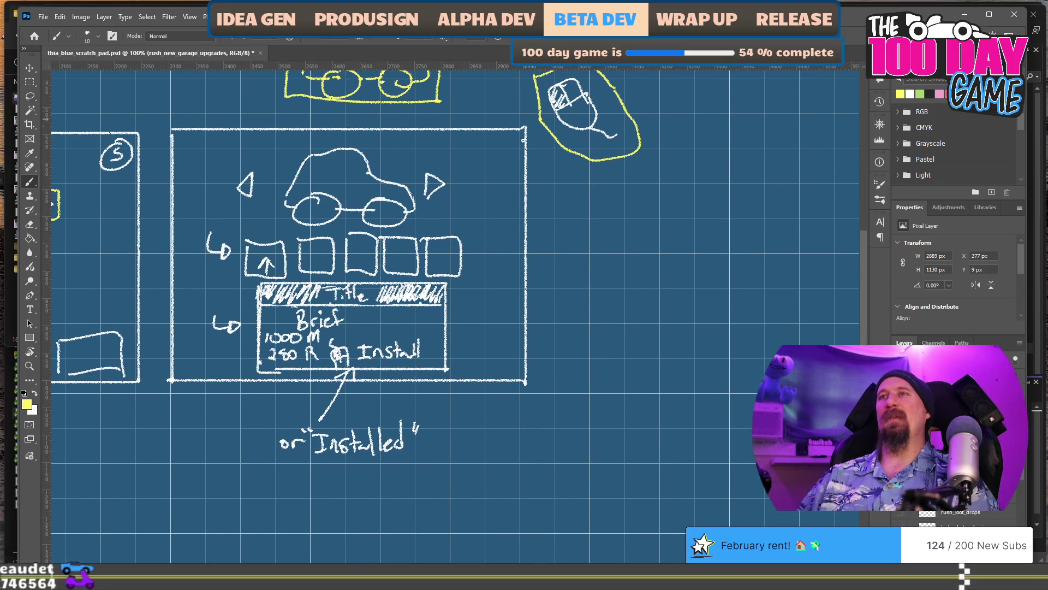
pyautogui.moveTo(442, 323); pyautogui.dragTo(505, 382)
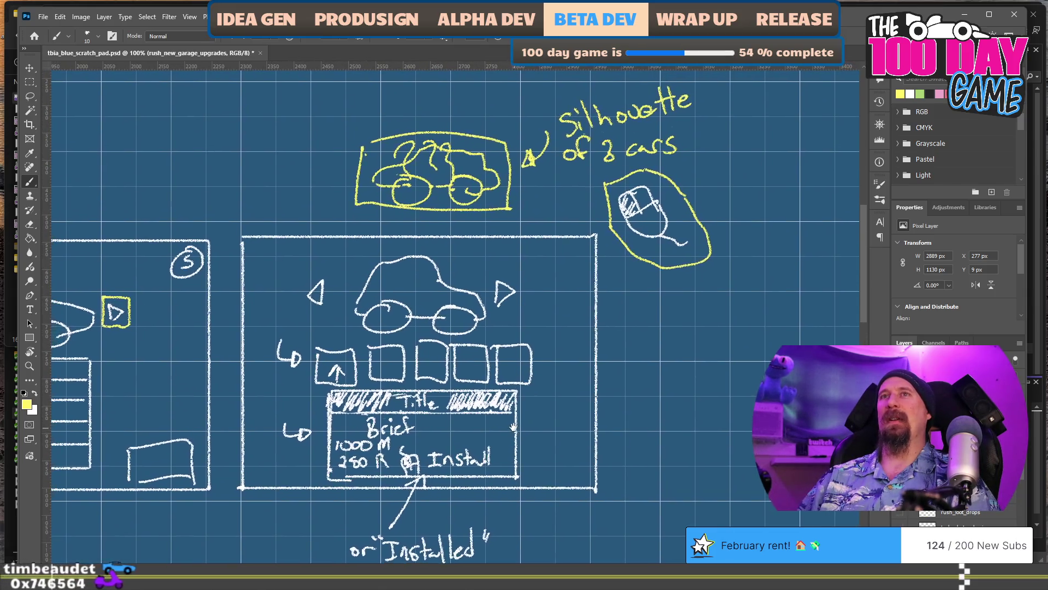
pyautogui.moveTo(298, 347)
pyautogui.mouseDown()
pyautogui.moveTo(571, 383)
pyautogui.moveTo(450, 396)
pyautogui.mouseUp()
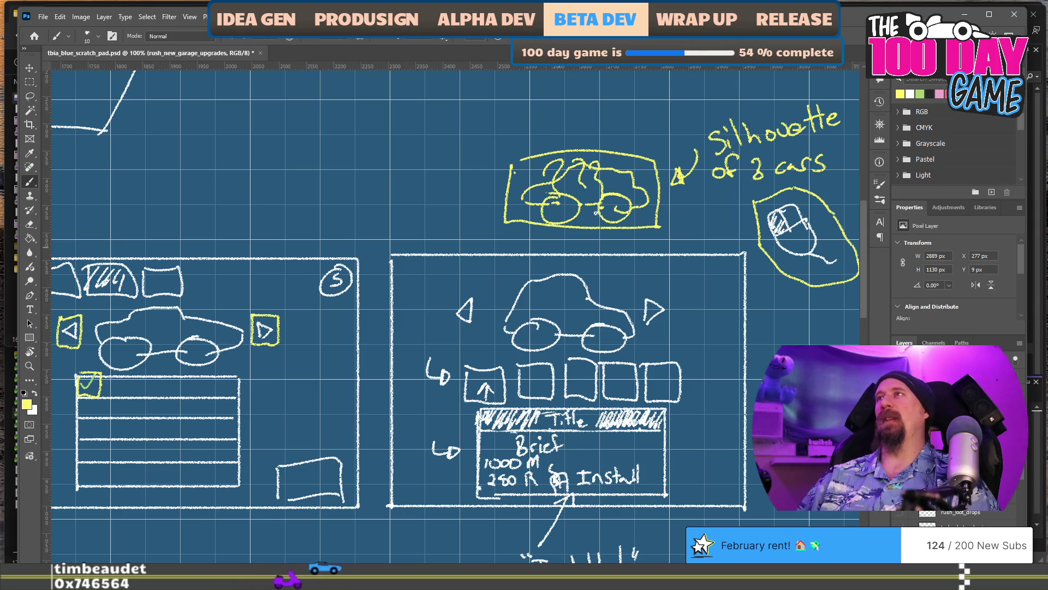
pyautogui.moveTo(777, 344)
pyautogui.mouseDown()
pyautogui.moveTo(722, 288)
pyautogui.moveTo(631, 293)
pyautogui.mouseUp()
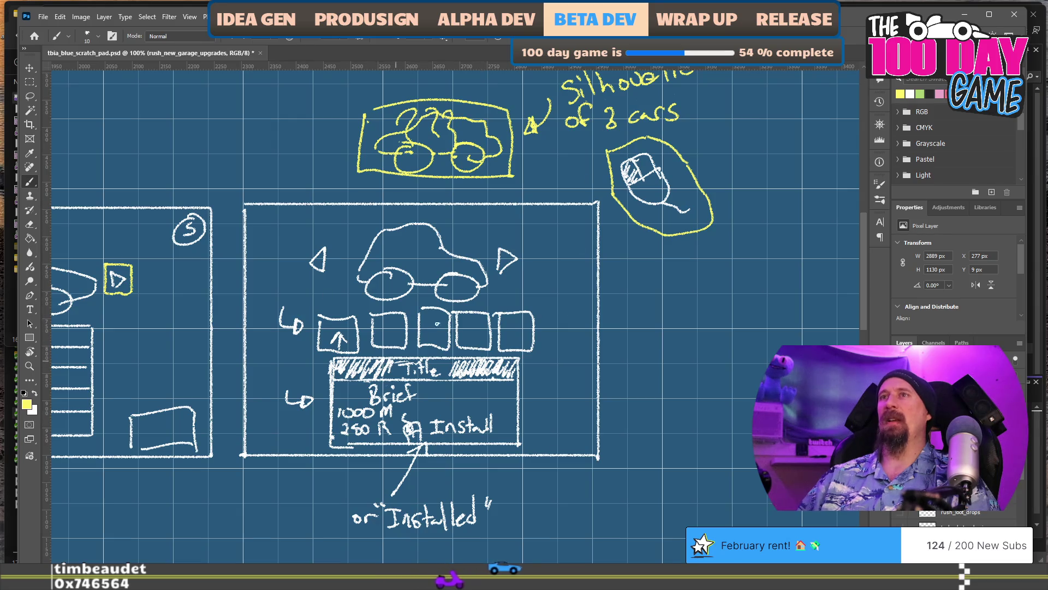
pyautogui.moveTo(655, 391); pyautogui.dragTo(488, 373)
# Draw a small pink box and write a pink 'Car Upgrade' label beside the screen sketch.
pyautogui.click(939, 93)
pyautogui.moveTo(479, 294)
pyautogui.mouseDown()
pyautogui.moveTo(526, 260)
pyautogui.moveTo(479, 297)
pyautogui.mouseUp()
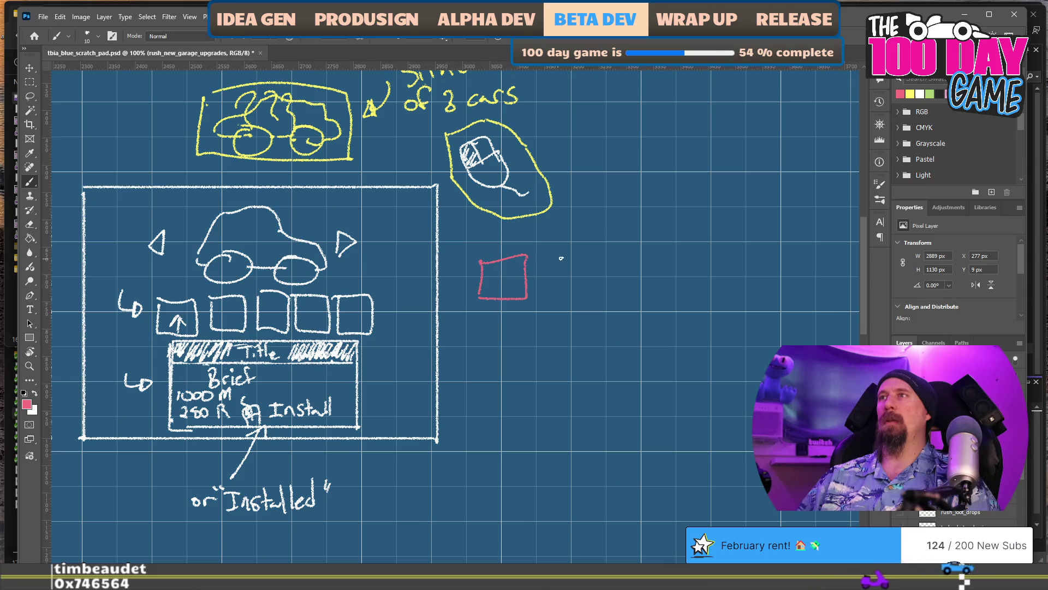
pyautogui.moveTo(555, 255); pyautogui.dragTo(559, 266)
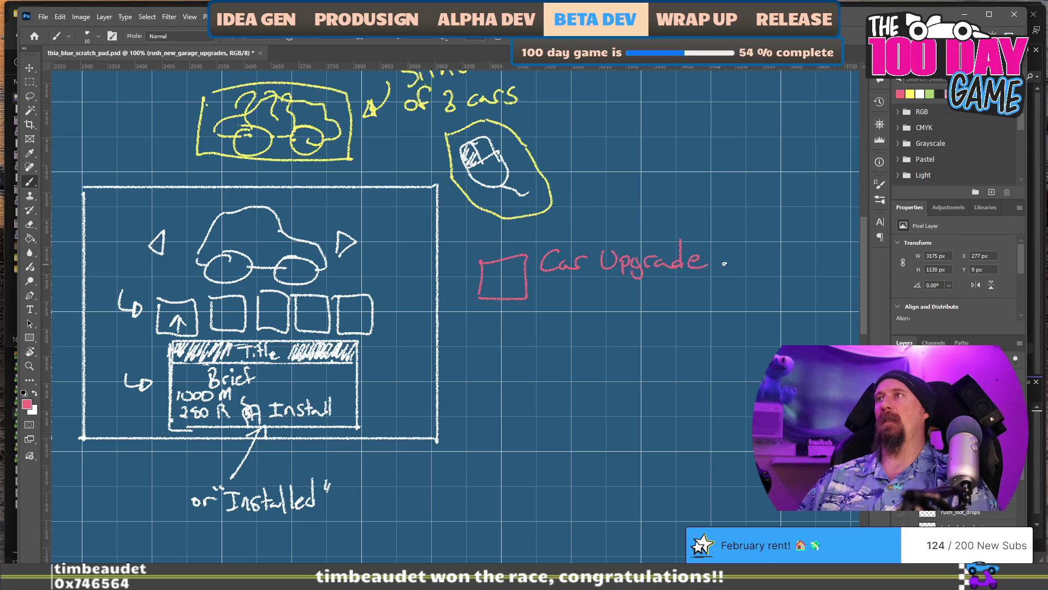
pyautogui.moveTo(719, 251); pyautogui.dragTo(742, 248)
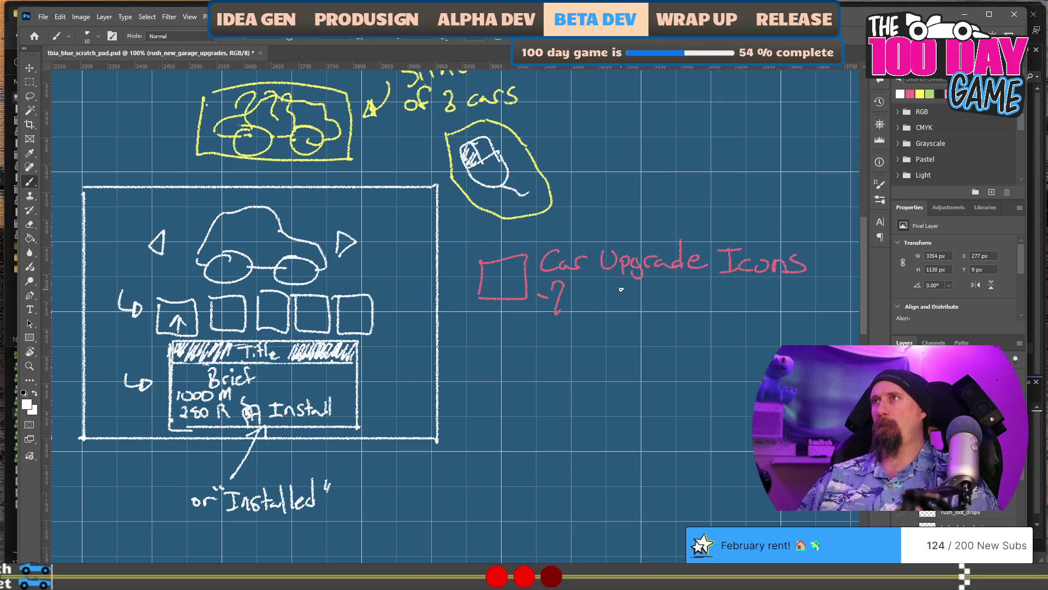
# Write 'vs ~15' after the ~8 estimate.
pyautogui.moveTo(639, 297); pyautogui.dragTo(652, 298)
pyautogui.moveTo(661, 294); pyautogui.dragTo(664, 303)
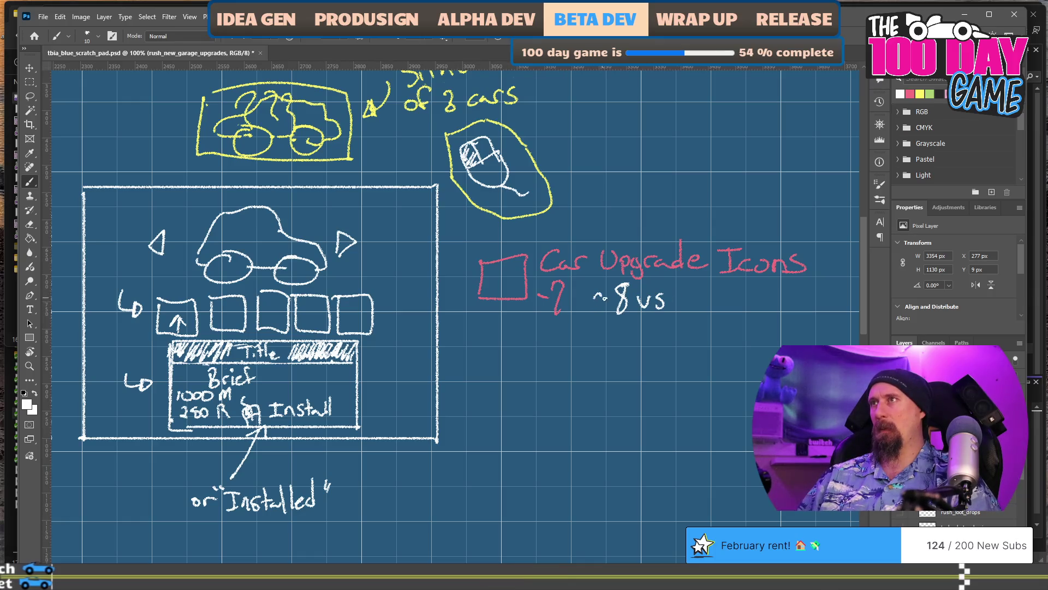
pyautogui.moveTo(682, 299)
pyautogui.mouseDown()
pyautogui.moveTo(701, 294)
pyautogui.moveTo(720, 309)
pyautogui.mouseUp()
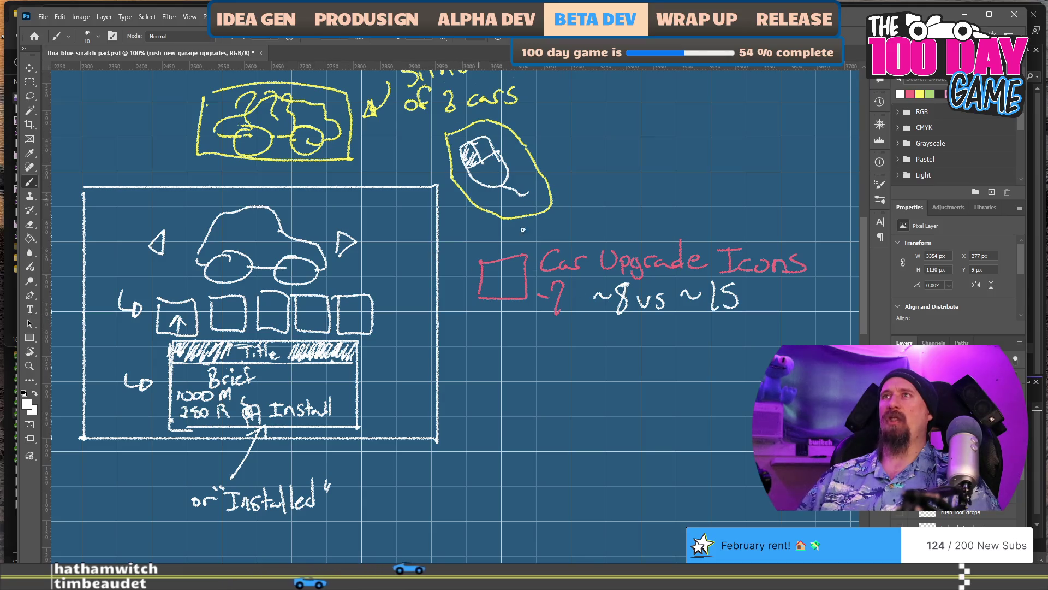
# Write 'Outline/' above the silhouette note.
pyautogui.moveTo(467, 248); pyautogui.dragTo(659, 281)
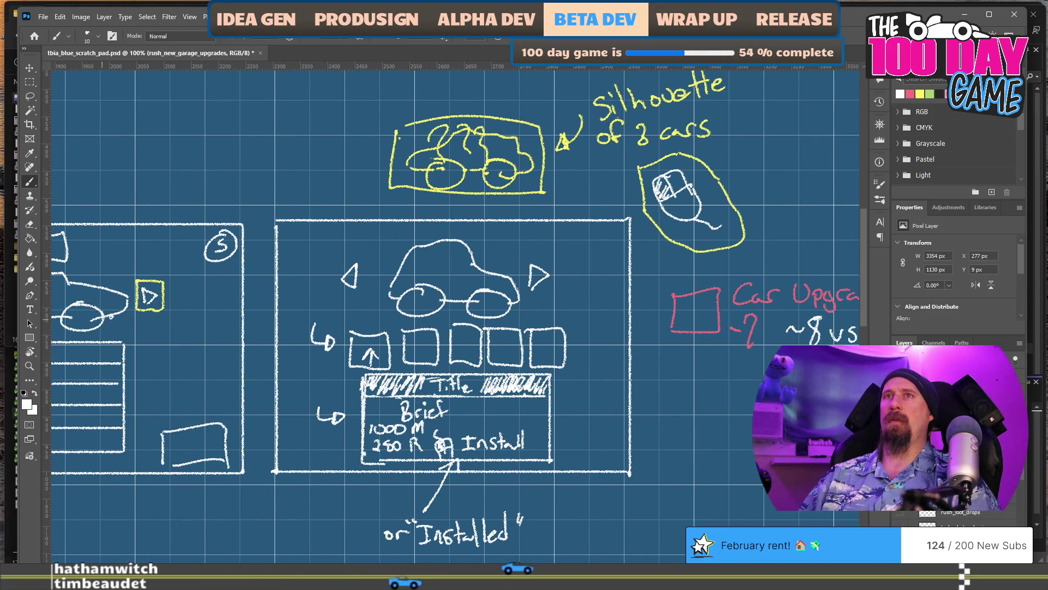
pyautogui.moveTo(622, 346); pyautogui.dragTo(449, 320)
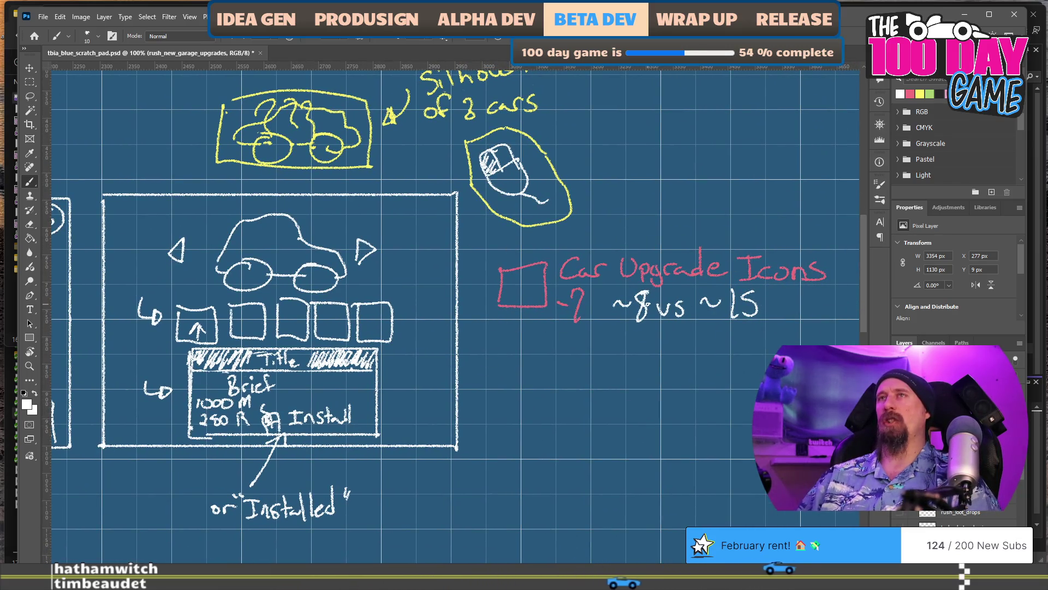
pyautogui.moveTo(386, 141); pyautogui.dragTo(395, 220)
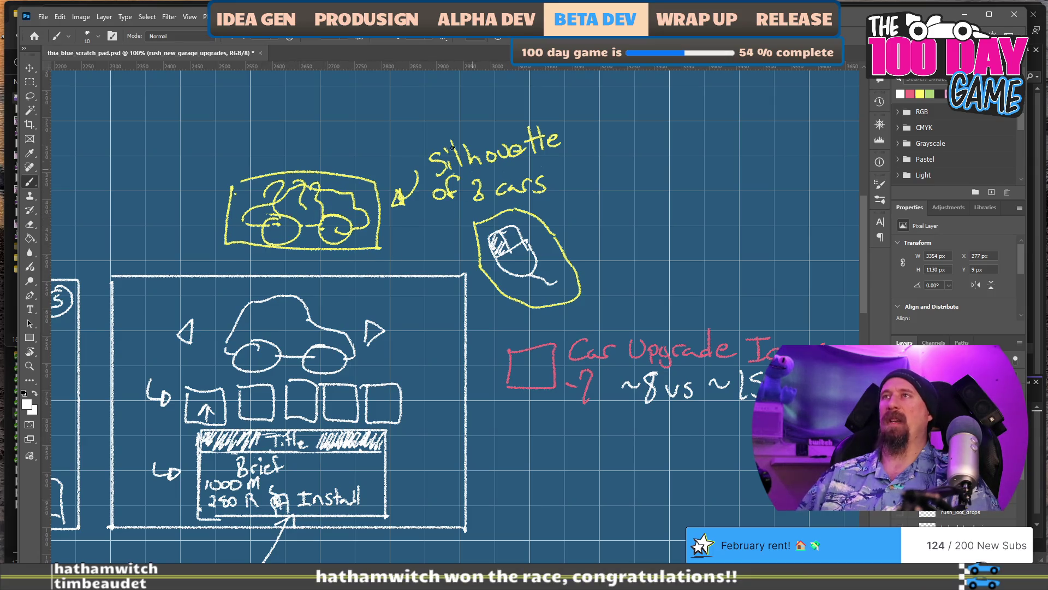
pyautogui.moveTo(455, 107); pyautogui.dragTo(462, 129)
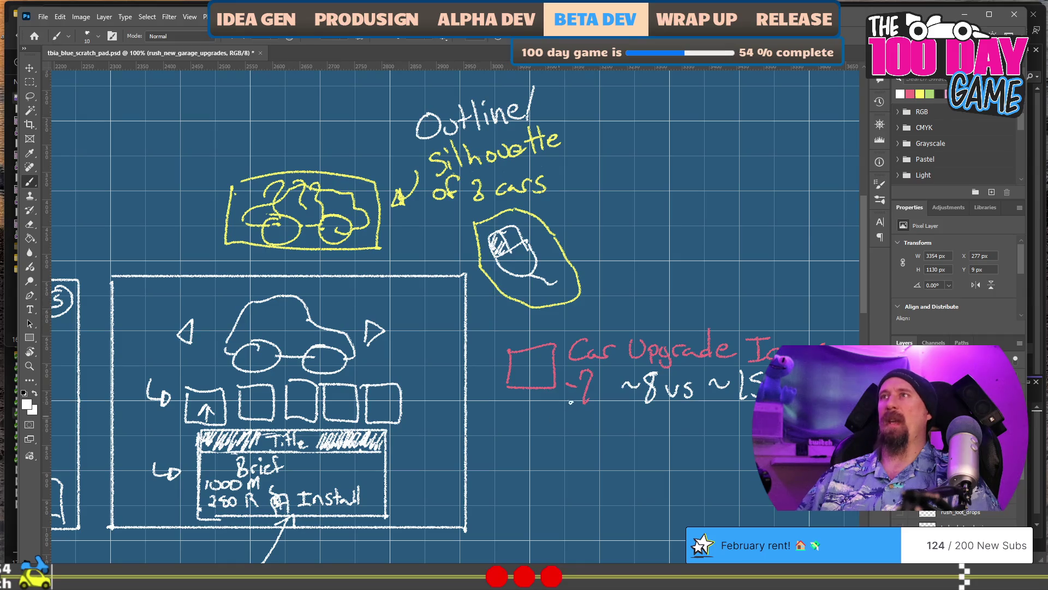
# Handwrite 'Json file for' in white beneath the red Car Upgrade Icons heading.
pyautogui.moveTo(492, 432); pyautogui.dragTo(638, 269)
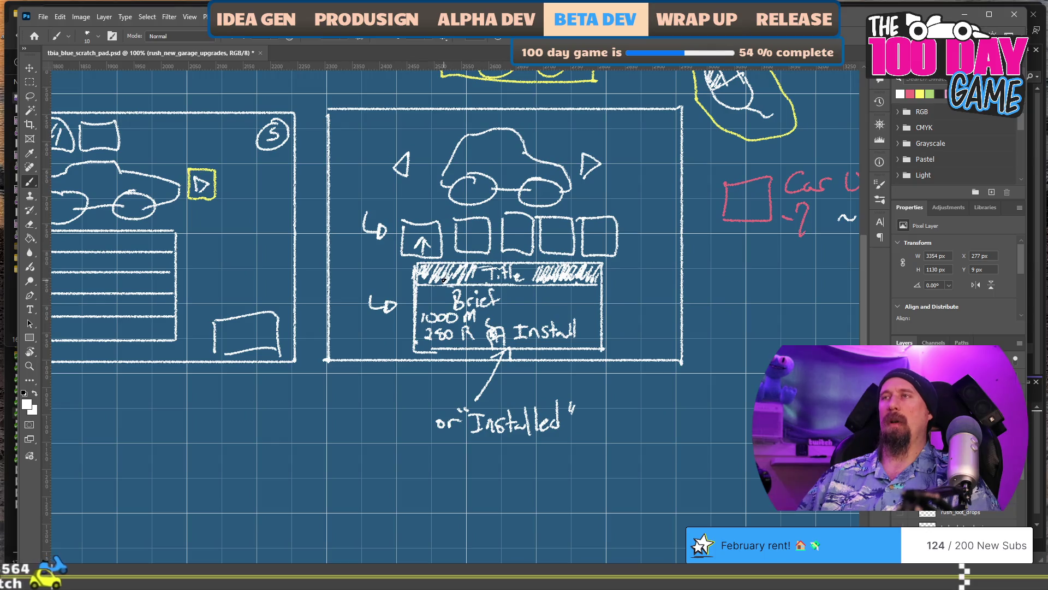
pyautogui.moveTo(667, 386); pyautogui.dragTo(403, 355)
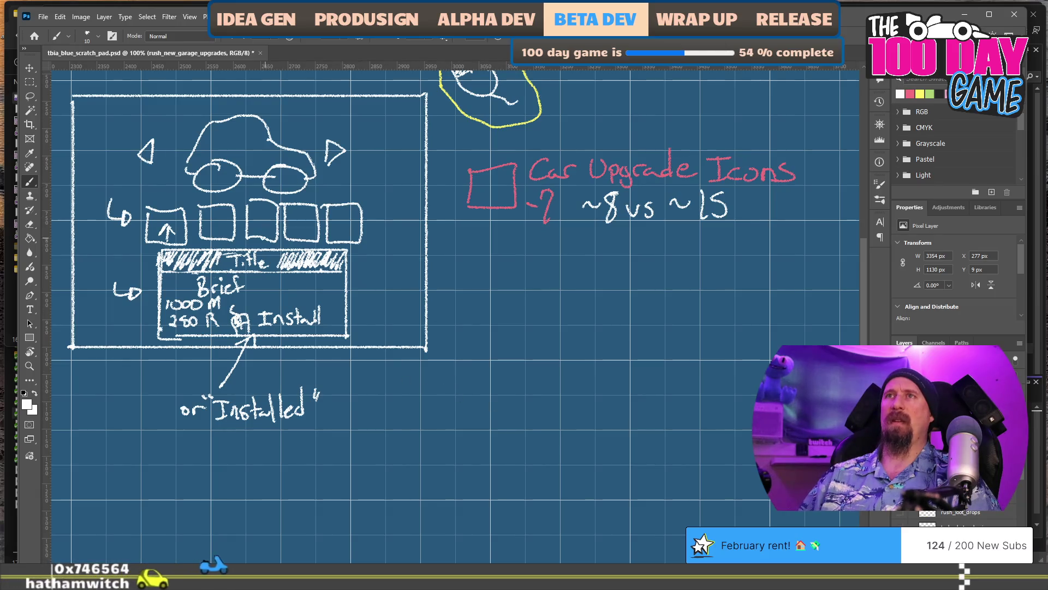
pyautogui.moveTo(513, 332)
pyautogui.mouseDown()
pyautogui.moveTo(507, 355)
pyautogui.moveTo(541, 345)
pyautogui.moveTo(617, 355)
pyautogui.mouseUp()
pyautogui.click(539, 350)
pyautogui.click(605, 337)
pyautogui.moveTo(623, 345)
pyautogui.mouseDown()
pyautogui.moveTo(658, 358)
pyautogui.moveTo(700, 339)
pyautogui.mouseUp()
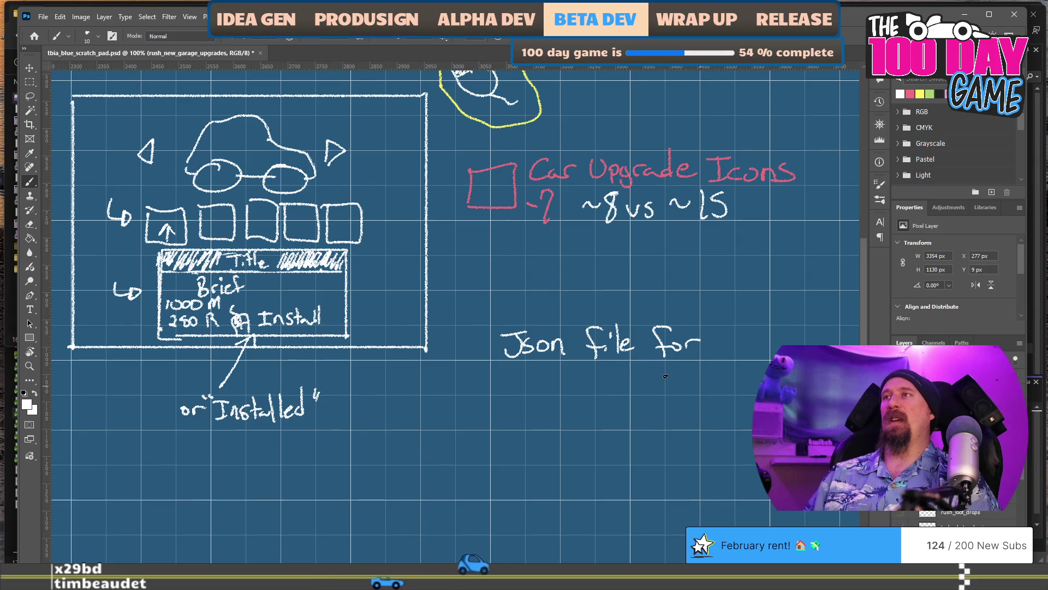
# Add 'Struct/ Data/' and the lines 'Upgrades' and 'title, brief' to the Json note.
pyautogui.hscroll(3, 653, 398)
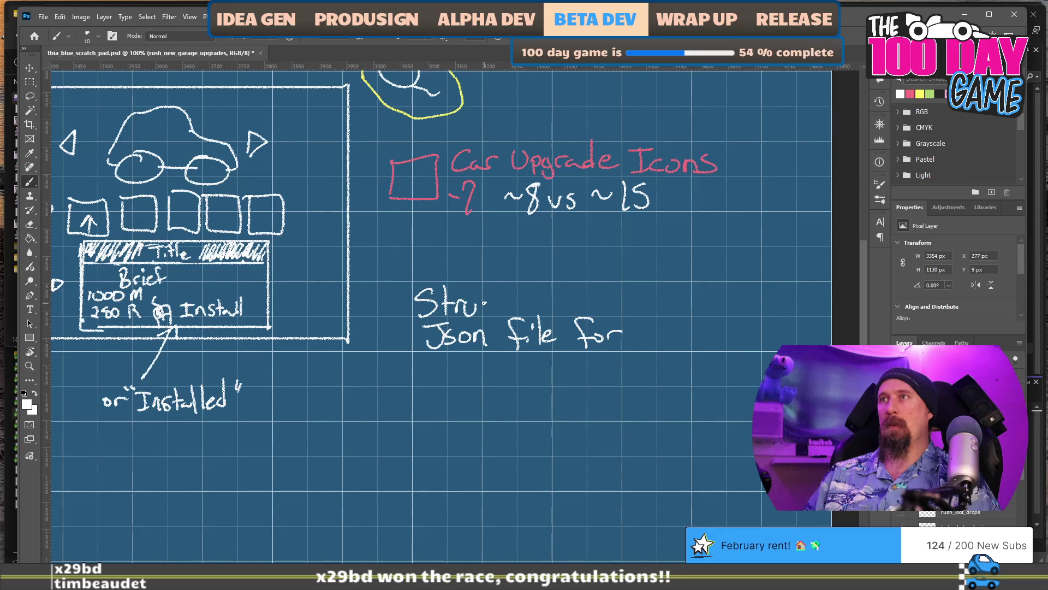
pyautogui.moveTo(538, 284); pyautogui.dragTo(539, 308)
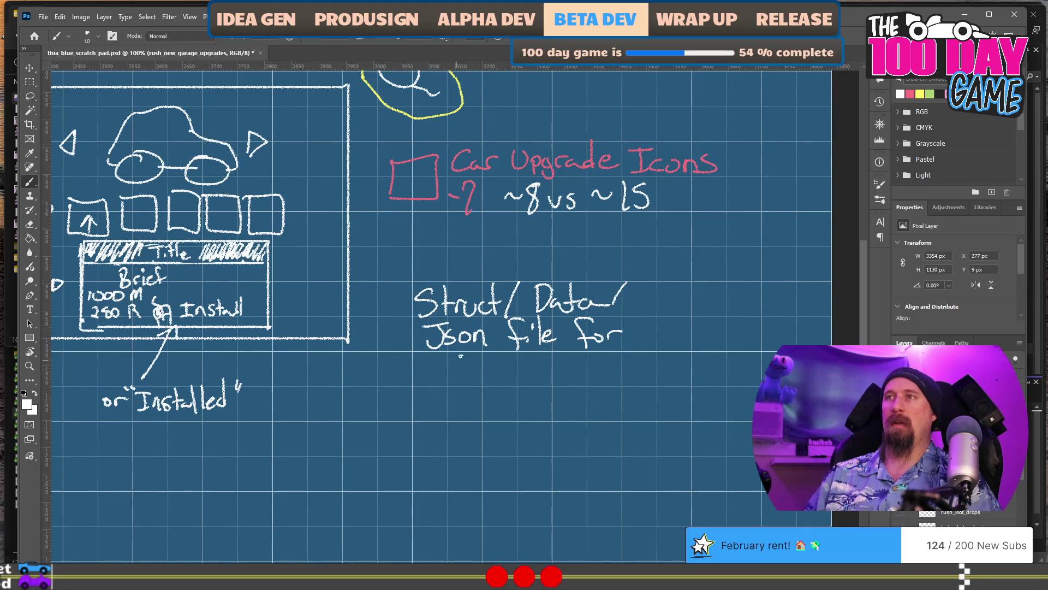
pyautogui.moveTo(456, 368)
pyautogui.mouseDown()
pyautogui.moveTo(475, 391)
pyautogui.moveTo(533, 374)
pyautogui.moveTo(650, 377)
pyautogui.moveTo(661, 362)
pyautogui.mouseUp()
pyautogui.moveTo(453, 396)
pyautogui.mouseDown()
pyautogui.moveTo(470, 410)
pyautogui.moveTo(516, 414)
pyautogui.moveTo(532, 398)
pyautogui.moveTo(586, 413)
pyautogui.mouseUp()
# Switch to Visual Studio and launch the game build with F5.
pyautogui.moveTo(382, 368); pyautogui.dragTo(518, 362)
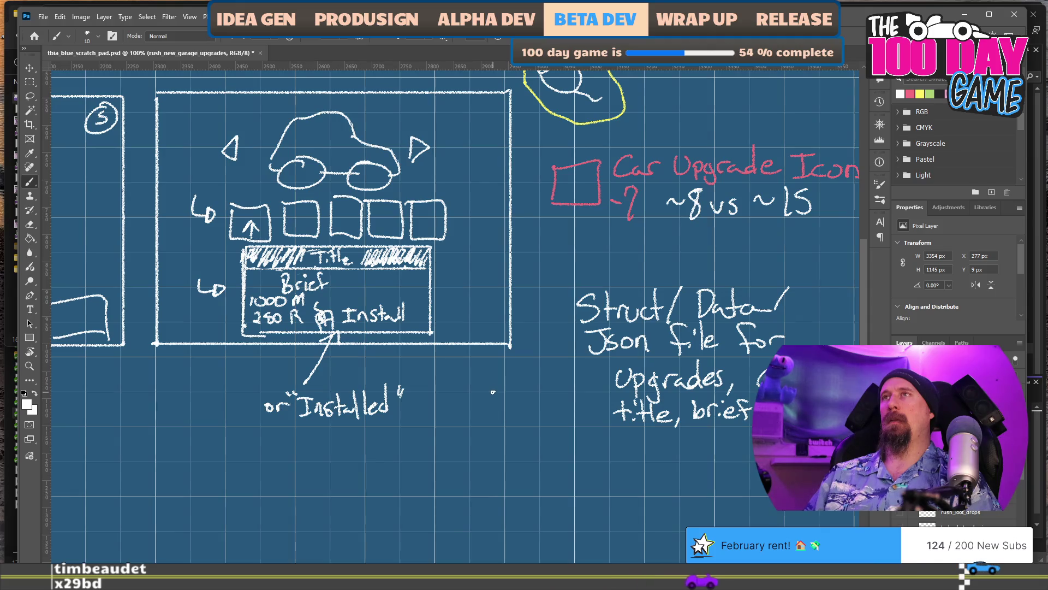
pyautogui.moveTo(561, 389)
pyautogui.mouseDown()
pyautogui.moveTo(557, 479)
pyautogui.moveTo(557, 418)
pyautogui.mouseUp()
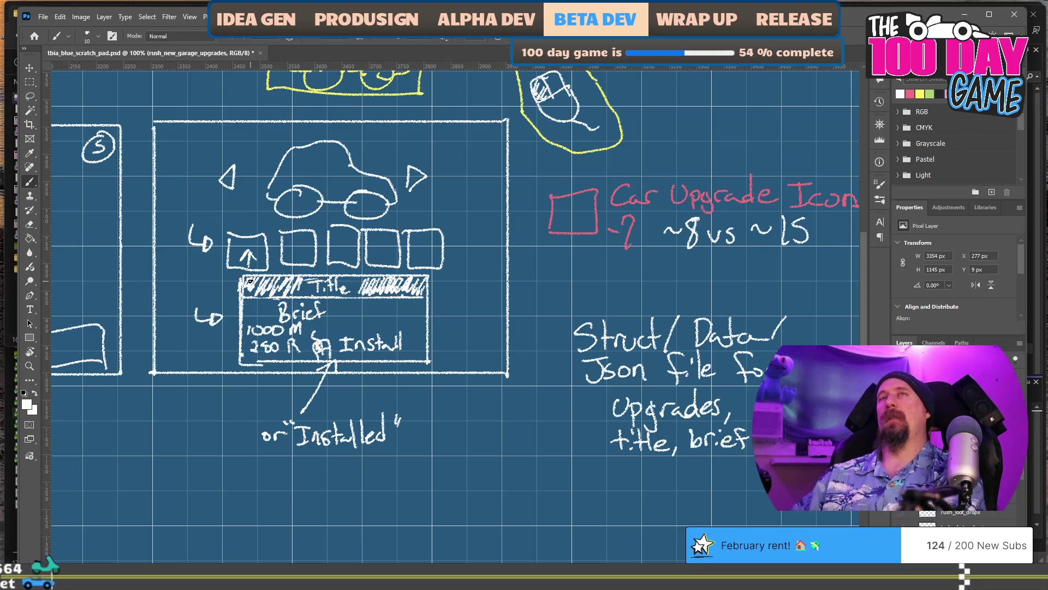
pyautogui.hotkey('alt', 'Tab')
pyautogui.hotkey('alt', 'Tab')
pyautogui.hotkey('alt', 'Tab')
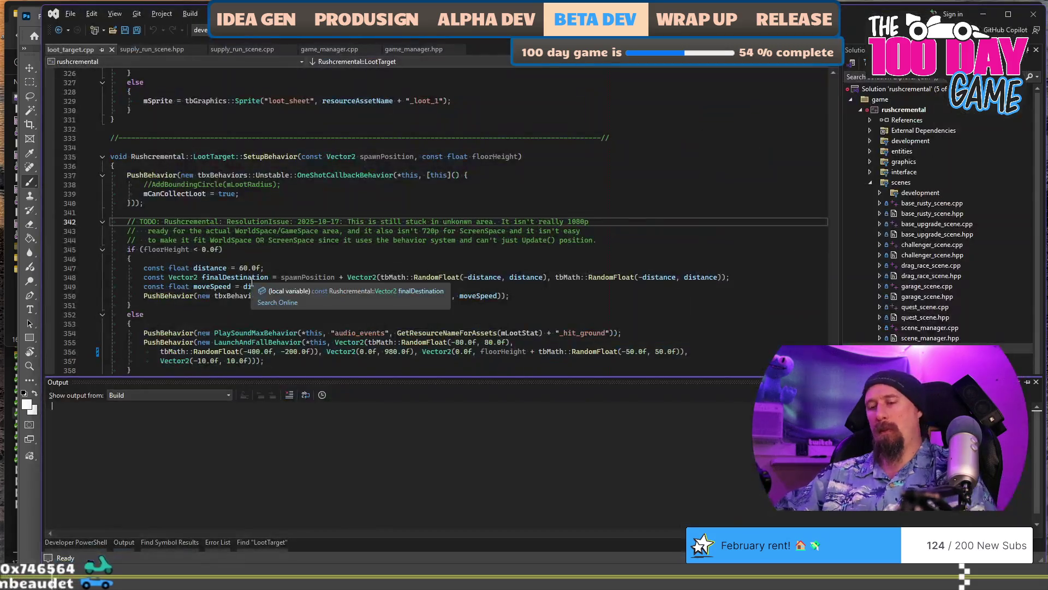
pyautogui.press('F5')
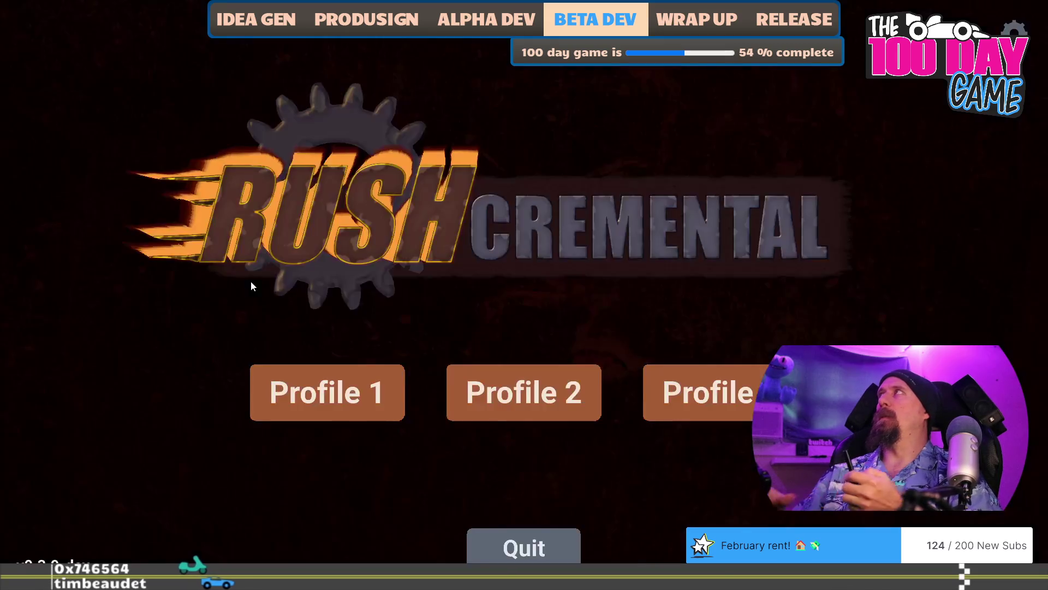
# Load Profile 1 and pan around the garage upgrade tree to inspect its branches.
pyautogui.click(344, 396)
pyautogui.moveTo(451, 438); pyautogui.dragTo(578, 445)
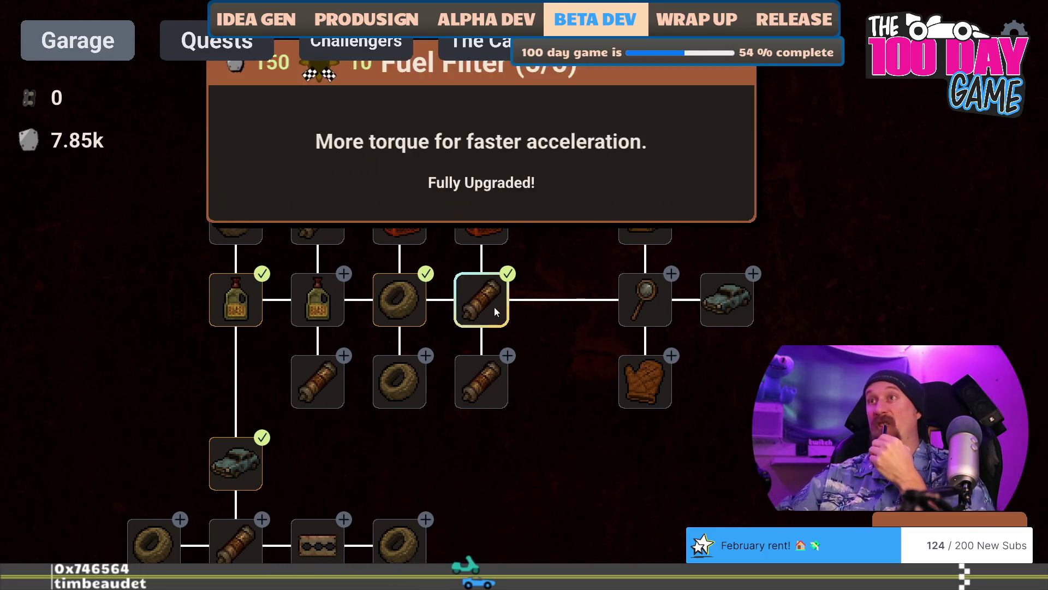
pyautogui.moveTo(643, 471); pyautogui.dragTo(578, 455)
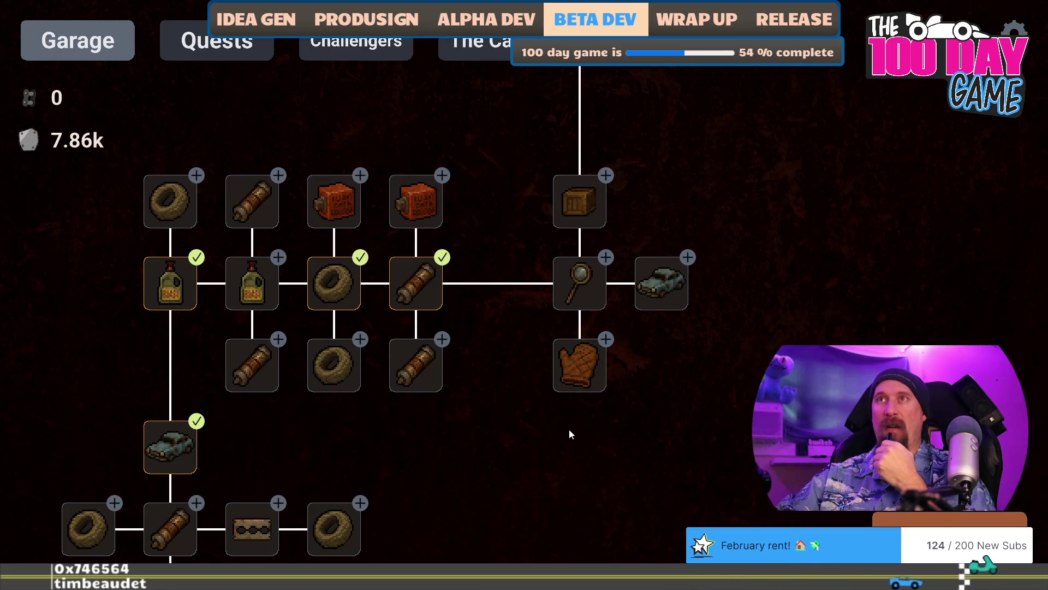
pyautogui.moveTo(580, 436); pyautogui.dragTo(544, 449)
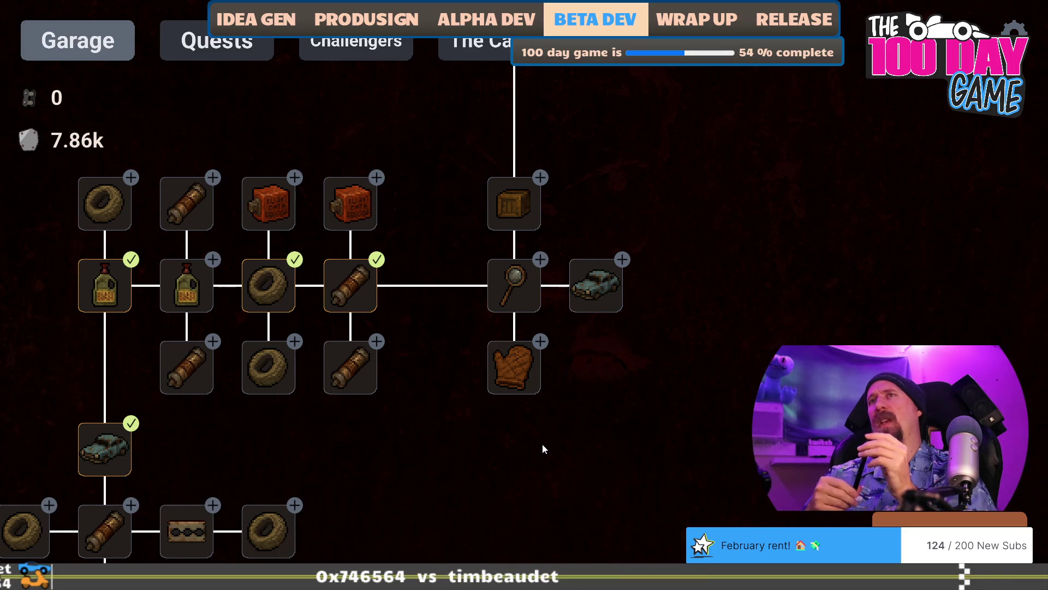
pyautogui.moveTo(542, 444)
pyautogui.mouseDown()
pyautogui.moveTo(619, 224)
pyautogui.moveTo(572, 167)
pyautogui.moveTo(500, 172)
pyautogui.moveTo(490, 407)
pyautogui.mouseUp()
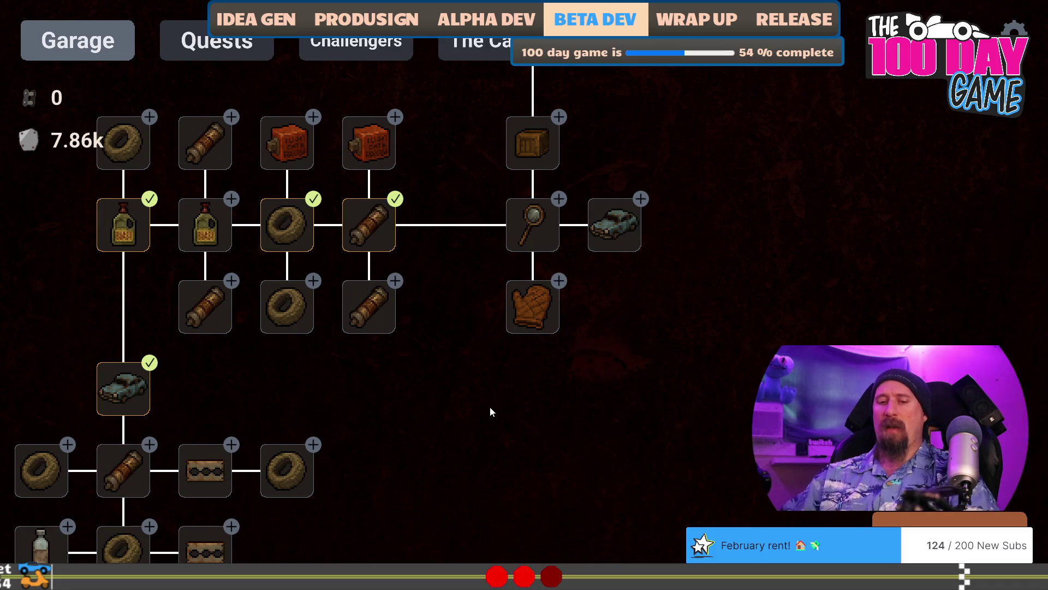
pyautogui.press('`')
# Run the console command 'set 50 metal' to drop metal from 7.86k to 51, then close the console.
pyautogui.write('set')
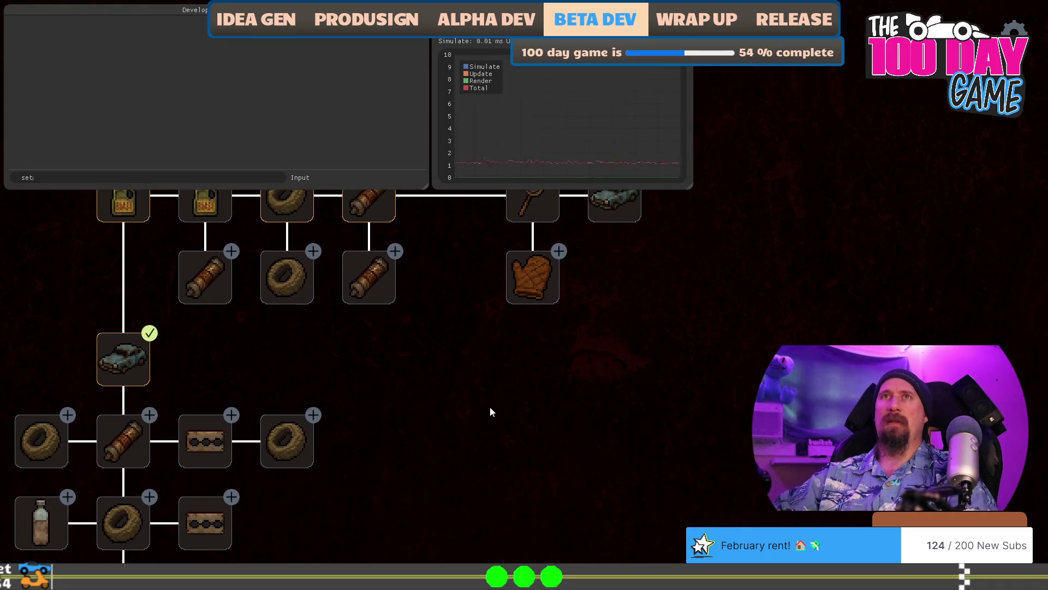
pyautogui.write(' metal ')
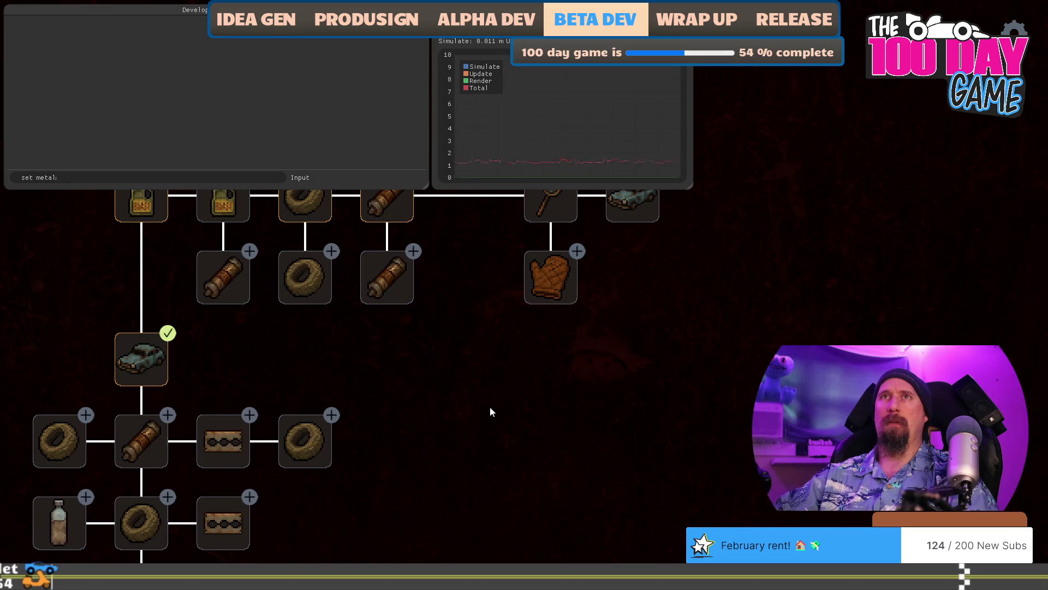
pyautogui.write('50')
pyautogui.press('Return')
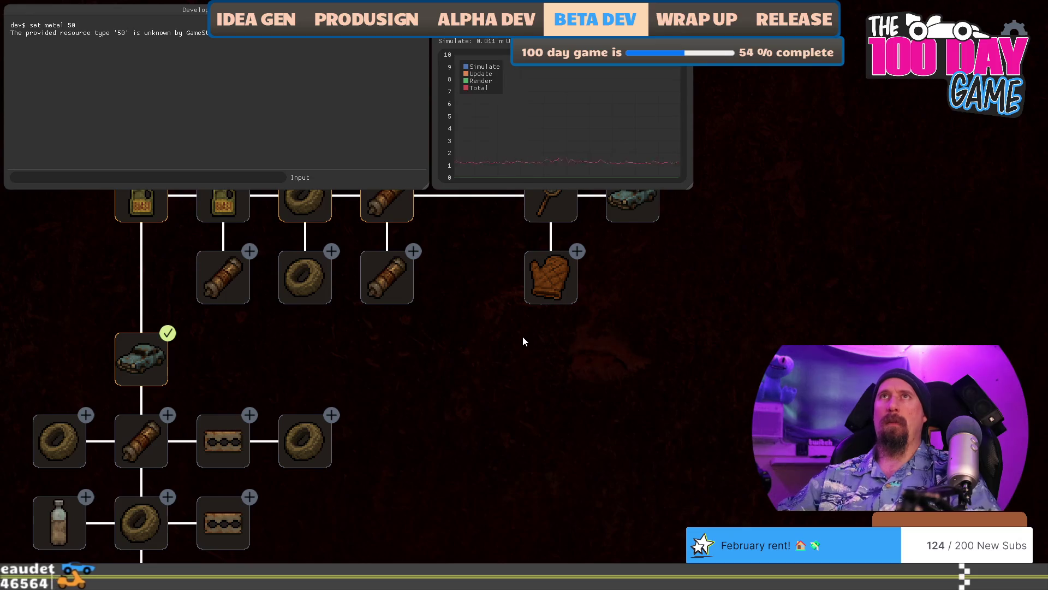
pyautogui.scroll(-1, 522, 341)
pyautogui.write('set 5')
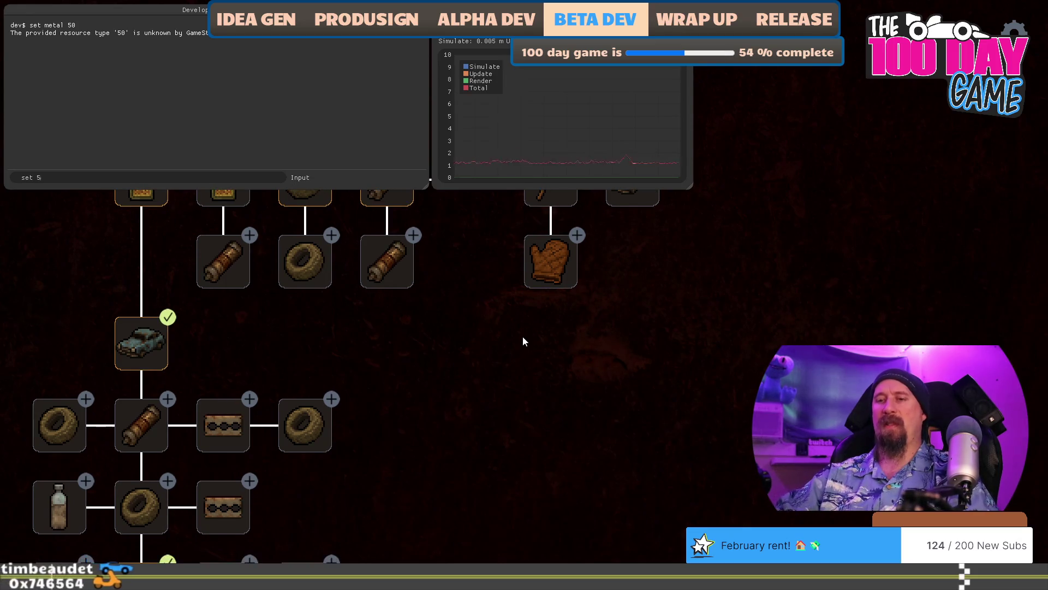
pyautogui.write('0 metal')
pyautogui.press('Return')
pyautogui.press('`')
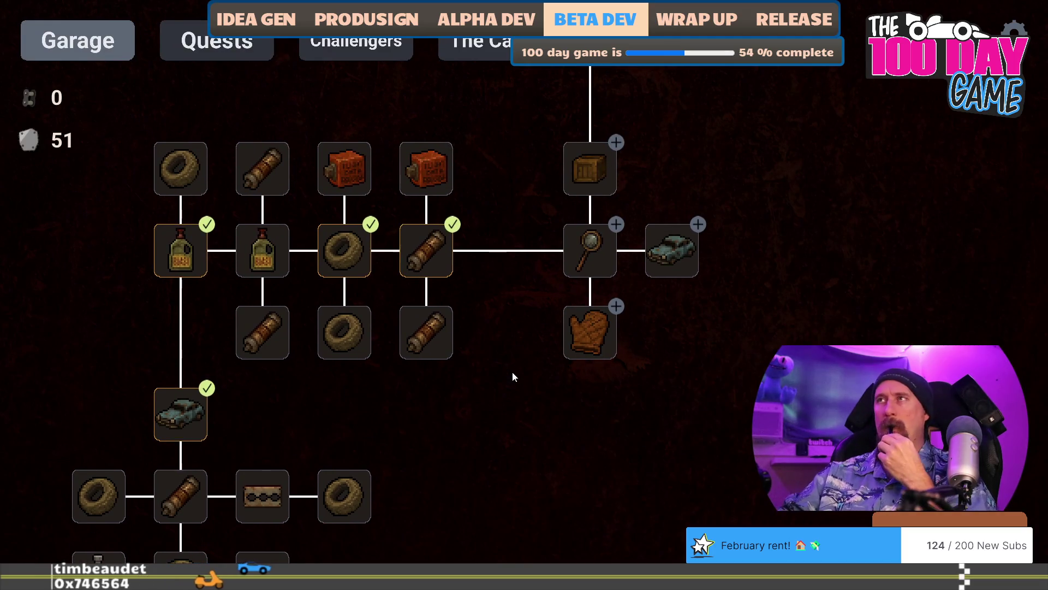
# Check the Fuel Injectors upgrade's 250 cost while panning across the upgrade tree.
pyautogui.moveTo(430, 345)
pyautogui.moveTo(639, 389); pyautogui.dragTo(521, 401)
pyautogui.moveTo(480, 351)
pyautogui.moveTo(509, 444); pyautogui.dragTo(549, 409)
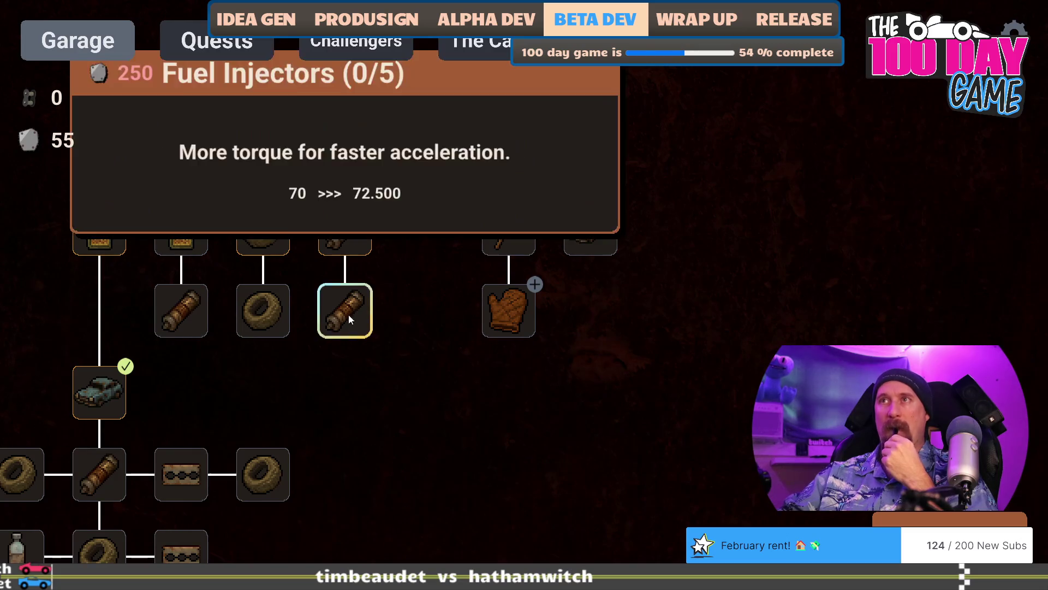
pyautogui.moveTo(356, 330)
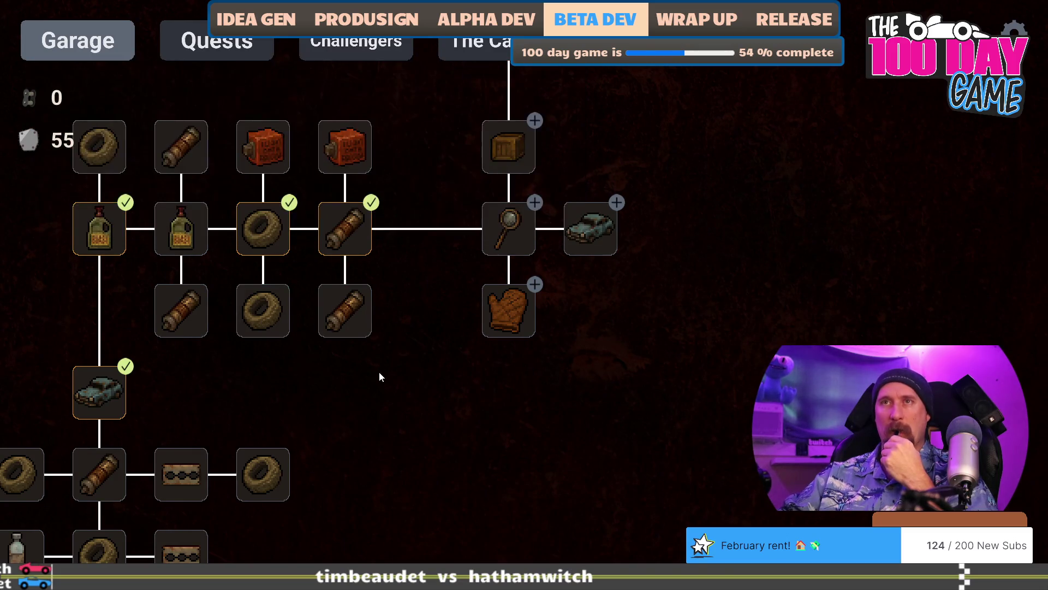
pyautogui.moveTo(387, 373); pyautogui.dragTo(495, 274)
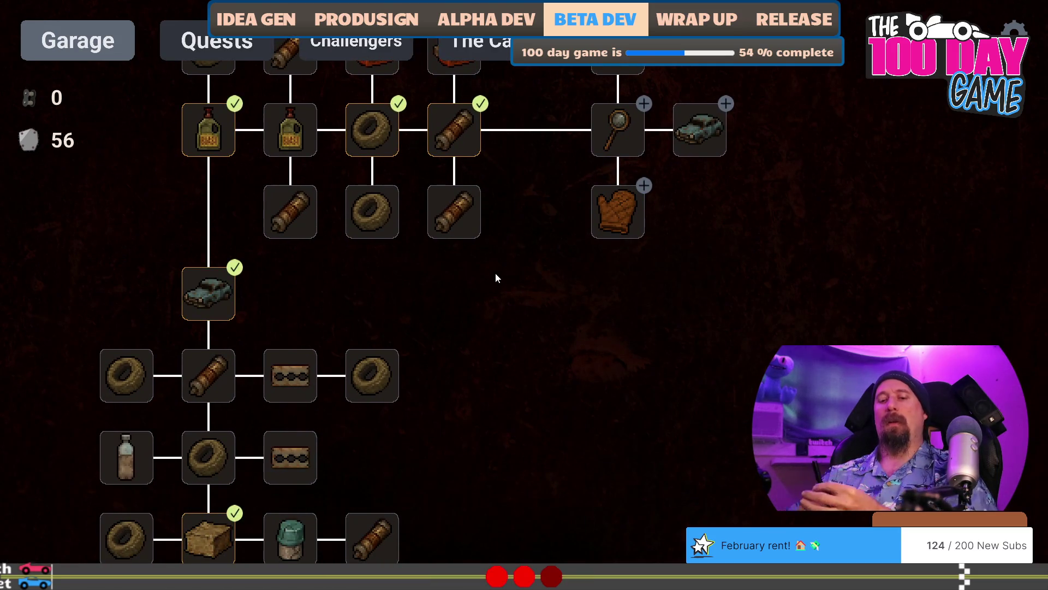
# Quit the game and return to the Photoshop sketch showing the Icons and Cost notes.
pyautogui.press('Escape')
pyautogui.press('Escape')
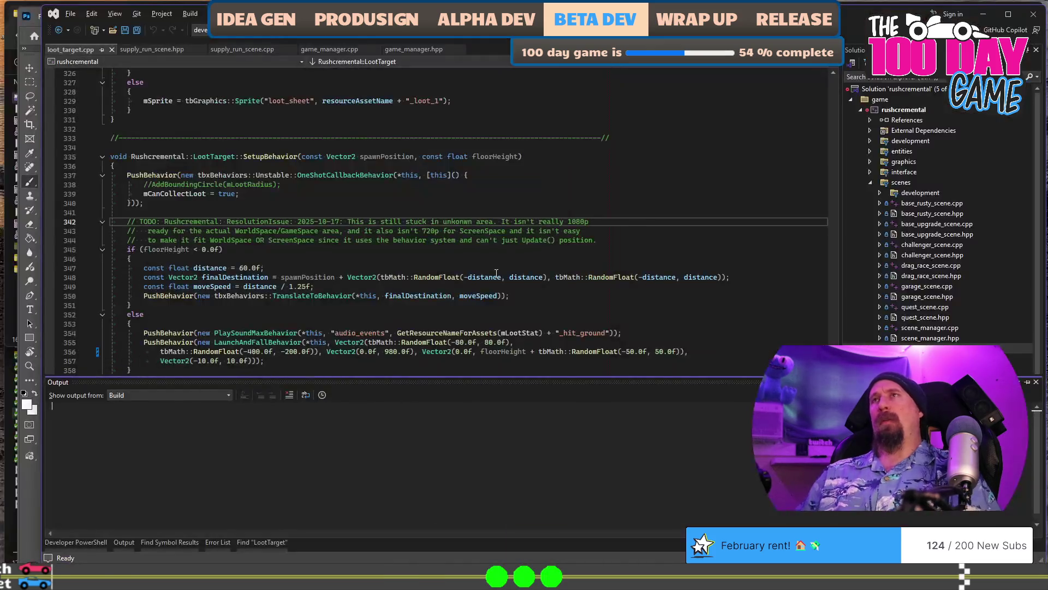
pyautogui.hotkey('alt', 'Tab')
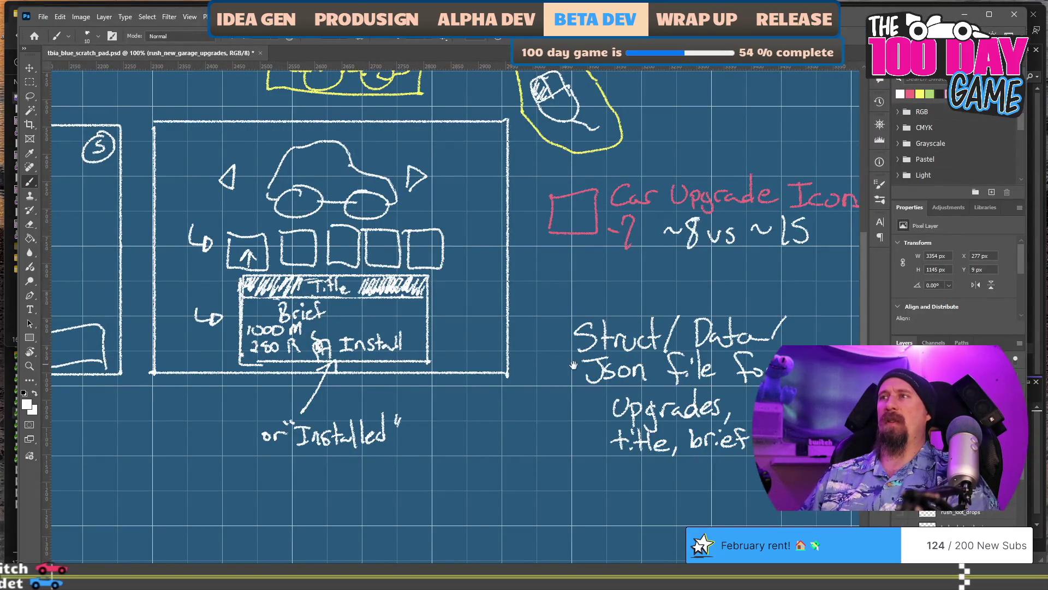
pyautogui.moveTo(505, 442); pyautogui.dragTo(352, 392)
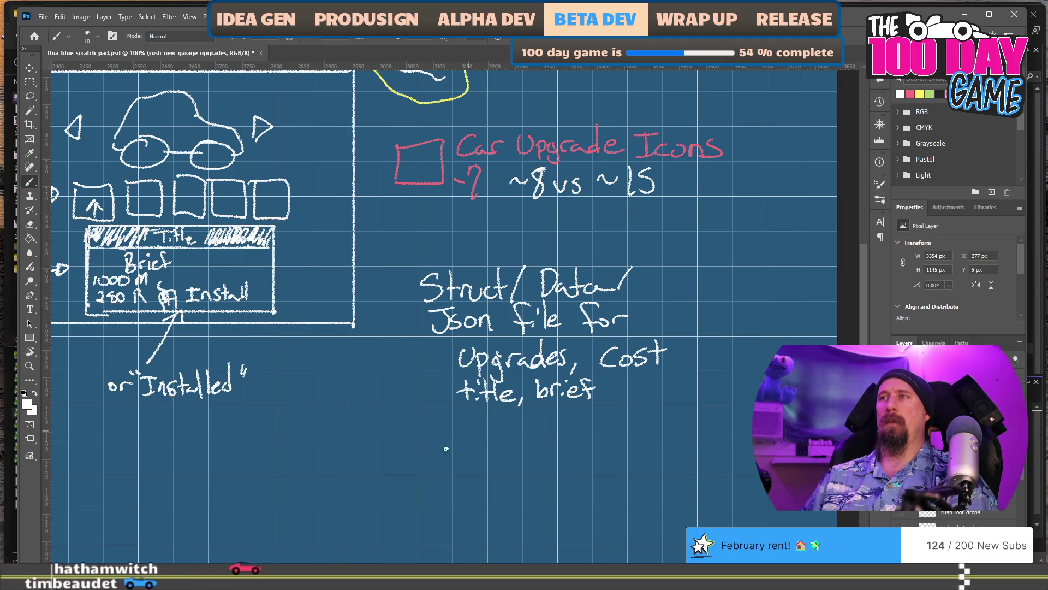
# Write 'per car' beneath the 'title, brief' line of the upgrades data note.
pyautogui.moveTo(428, 425)
pyautogui.mouseDown()
pyautogui.moveTo(428, 440)
pyautogui.moveTo(563, 423)
pyautogui.mouseUp()
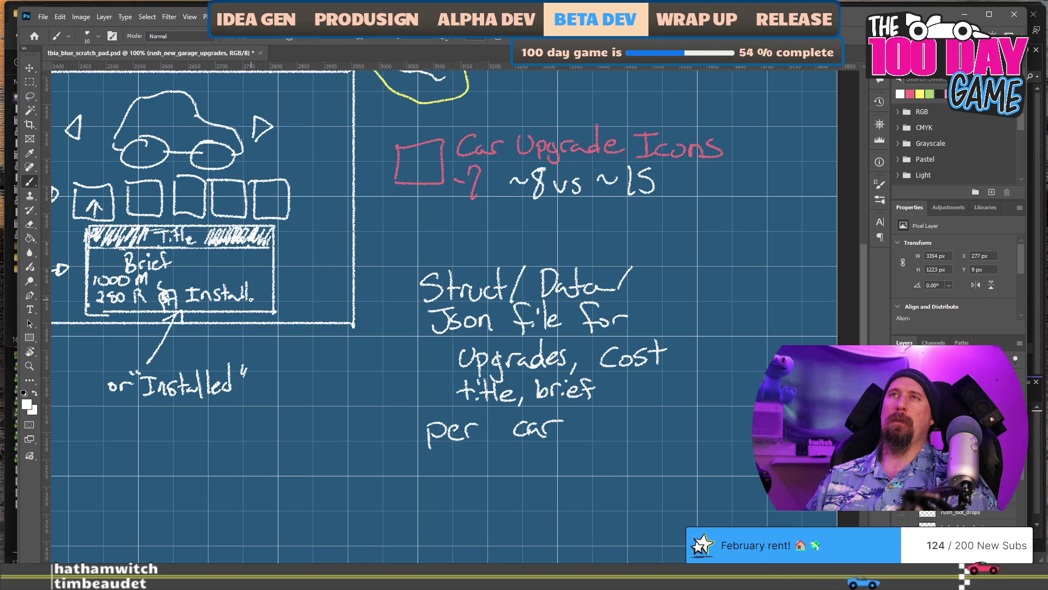
pyautogui.moveTo(251, 298)
pyautogui.mouseDown()
pyautogui.moveTo(379, 317)
pyautogui.moveTo(380, 343)
pyautogui.mouseUp()
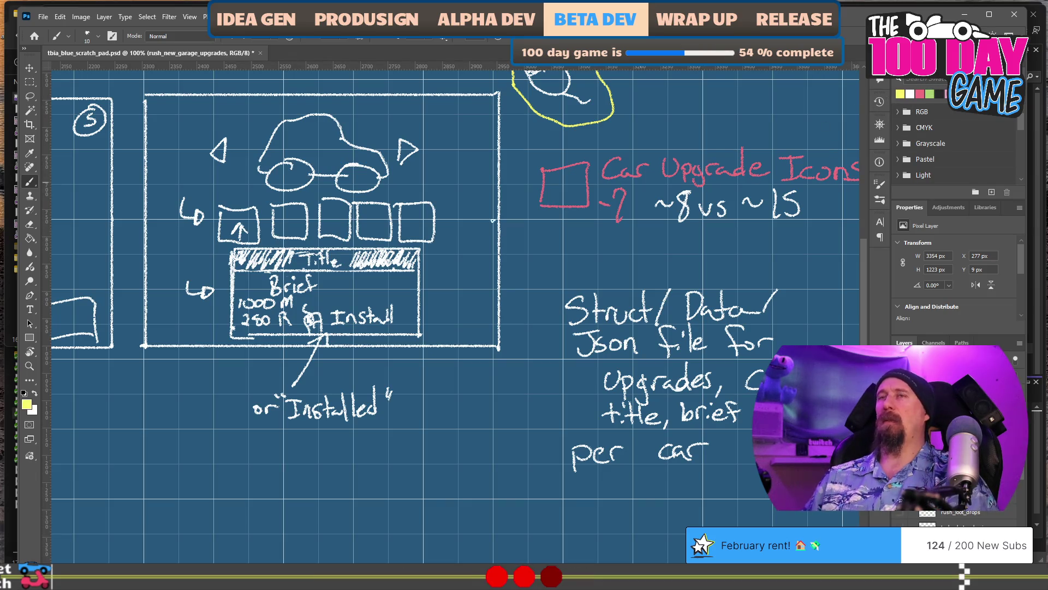
# Replace a trial yellow outline with pink marks: tabs along the top, a top-right circle and bottom-right box.
pyautogui.moveTo(211, 236); pyautogui.dragTo(248, 239)
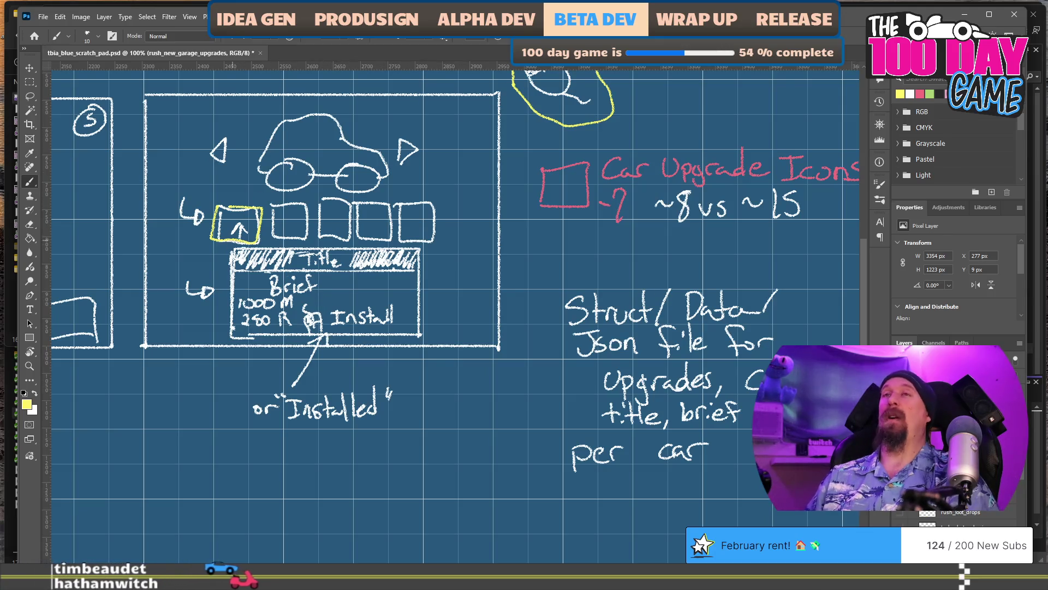
pyautogui.hotkey('ctrl', 'z')
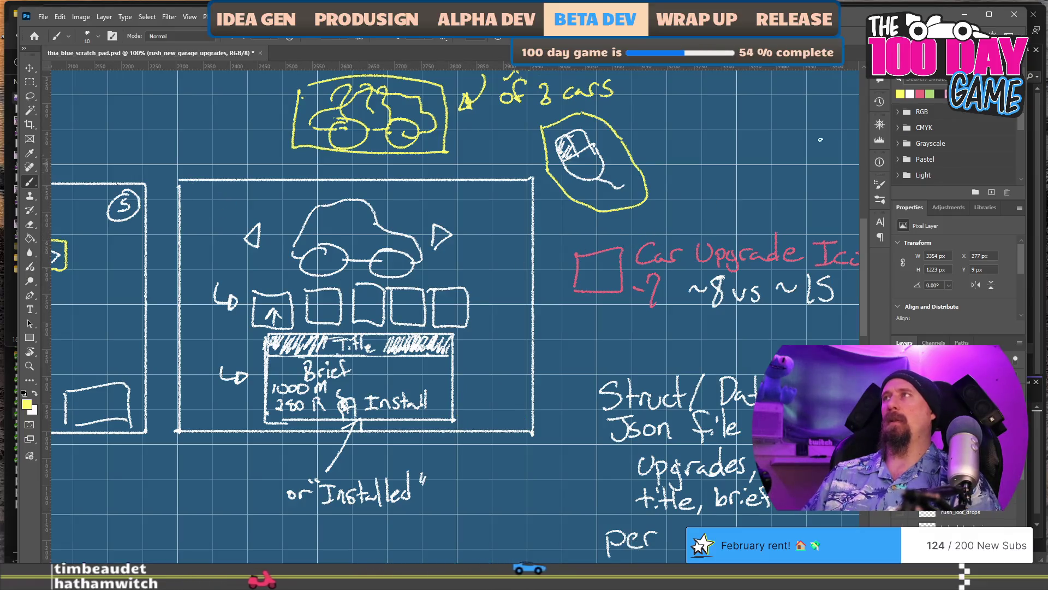
pyautogui.click(920, 94)
pyautogui.moveTo(187, 191)
pyautogui.mouseDown()
pyautogui.moveTo(184, 211)
pyautogui.moveTo(218, 209)
pyautogui.moveTo(186, 190)
pyautogui.moveTo(229, 207)
pyautogui.moveTo(258, 189)
pyautogui.moveTo(303, 208)
pyautogui.moveTo(273, 190)
pyautogui.moveTo(310, 185)
pyautogui.mouseUp()
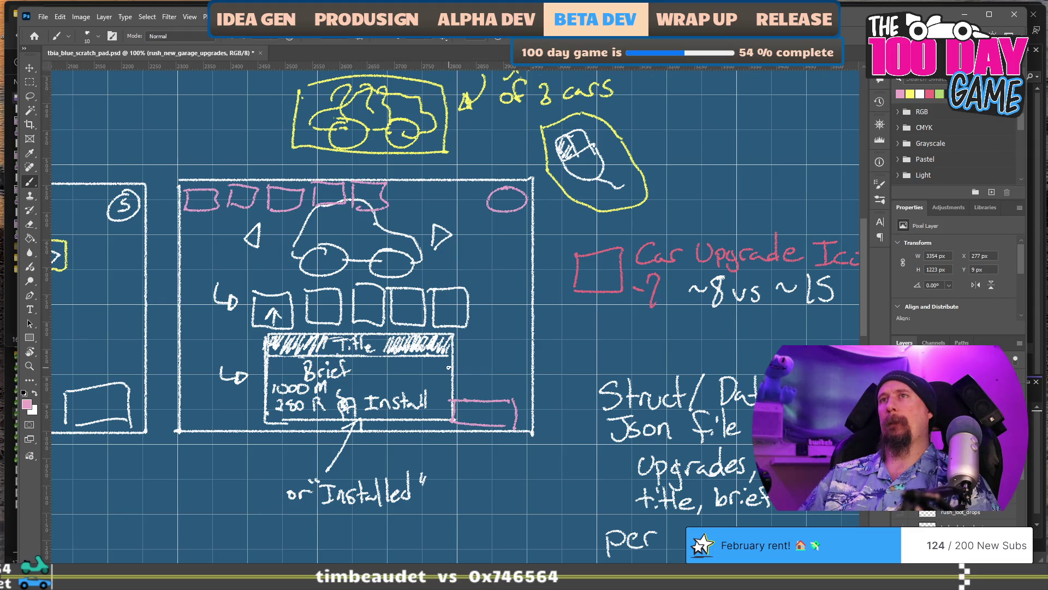
pyautogui.moveTo(479, 477); pyautogui.dragTo(514, 242)
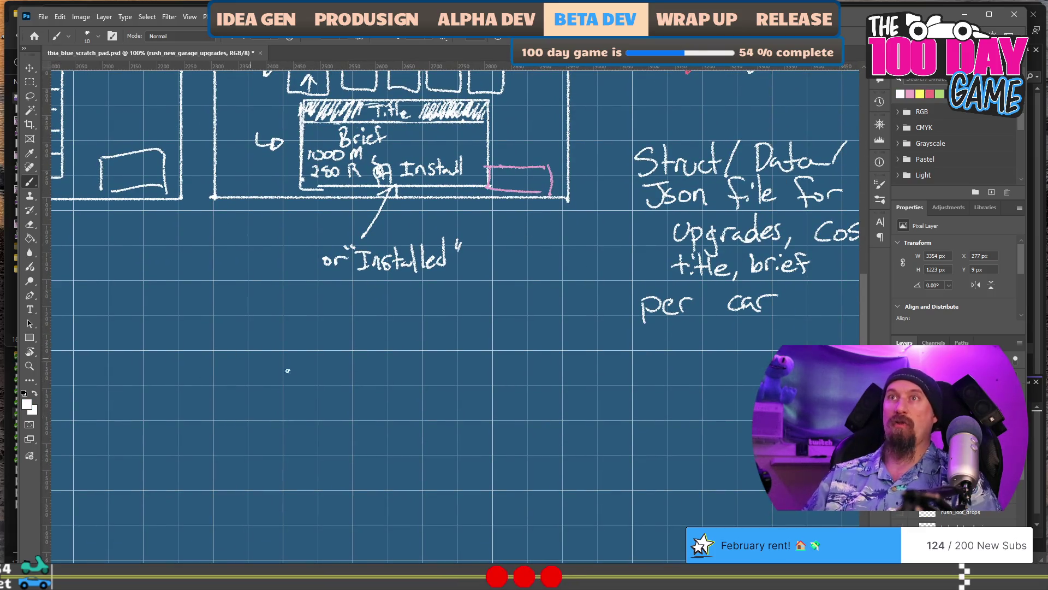
# Draw a new screen frame below the first sketch, with tab boxes, a top-right circle and a corner box.
pyautogui.moveTo(381, 381); pyautogui.dragTo(372, 293)
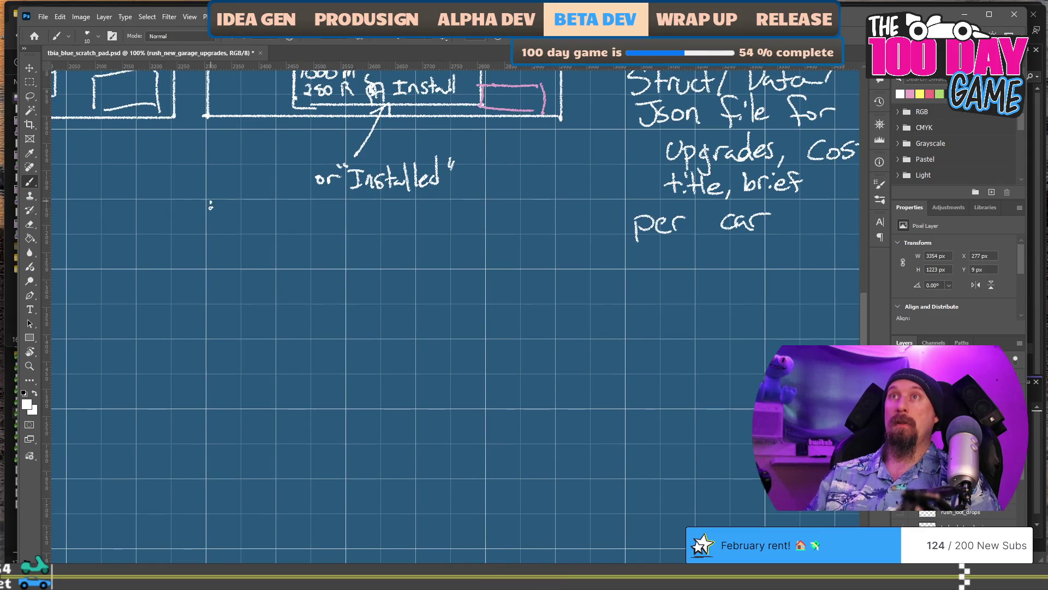
pyautogui.moveTo(210, 203); pyautogui.dragTo(537, 204)
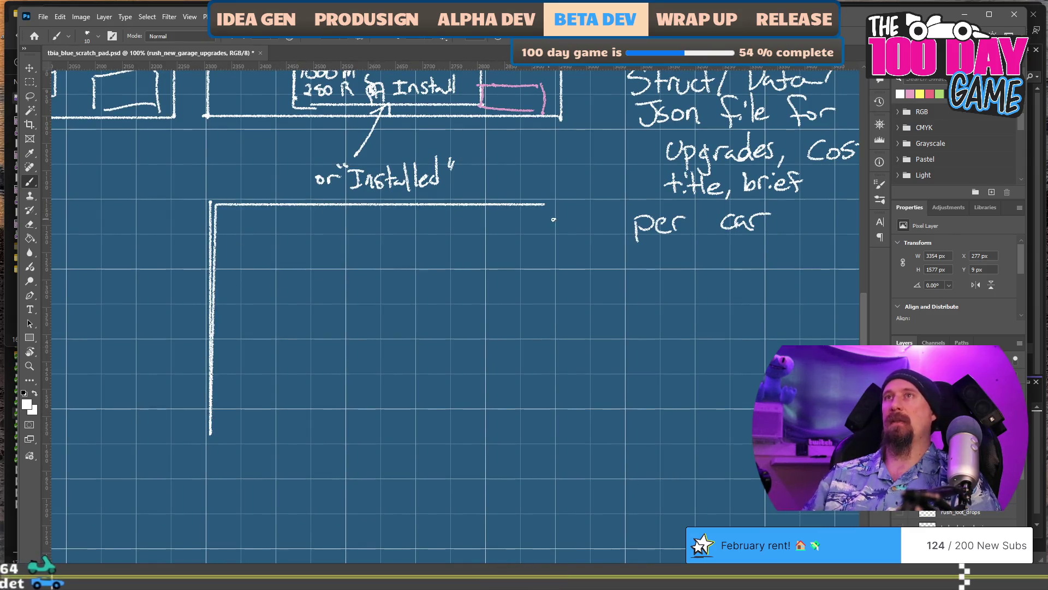
pyautogui.hotkey('ctrl', 'z')
pyautogui.moveTo(204, 203)
pyautogui.mouseDown()
pyautogui.moveTo(574, 227)
pyautogui.moveTo(572, 437)
pyautogui.moveTo(210, 435)
pyautogui.mouseUp()
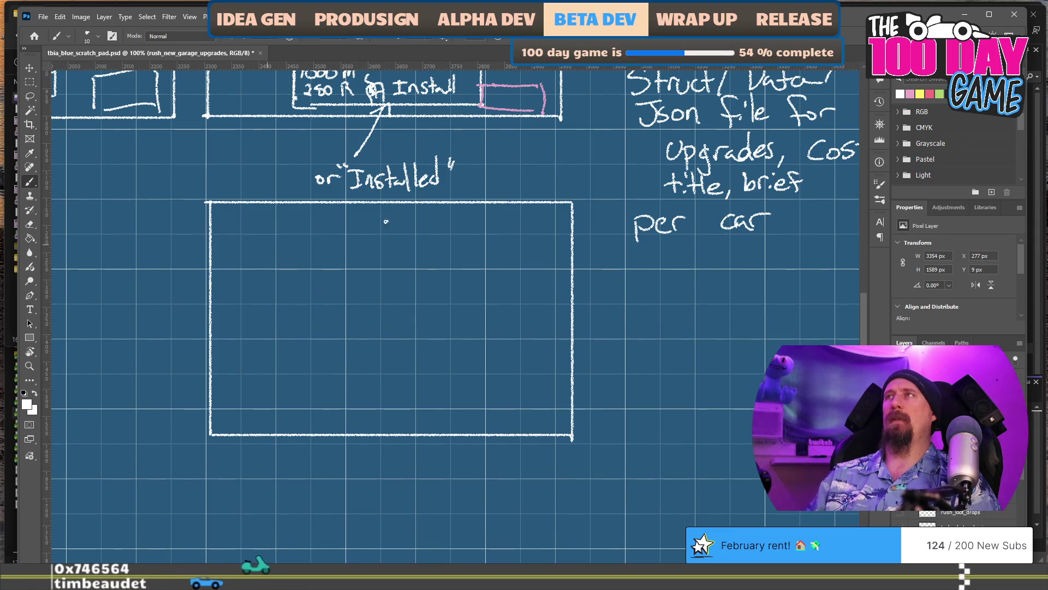
pyautogui.moveTo(220, 217)
pyautogui.mouseDown()
pyautogui.moveTo(217, 233)
pyautogui.moveTo(261, 217)
pyautogui.moveTo(217, 213)
pyautogui.moveTo(324, 237)
pyautogui.moveTo(327, 216)
pyautogui.moveTo(349, 241)
pyautogui.moveTo(421, 224)
pyautogui.moveTo(473, 235)
pyautogui.moveTo(427, 212)
pyautogui.mouseUp()
pyautogui.moveTo(346, 213)
pyautogui.mouseDown()
pyautogui.moveTo(334, 230)
pyautogui.moveTo(360, 219)
pyautogui.mouseUp()
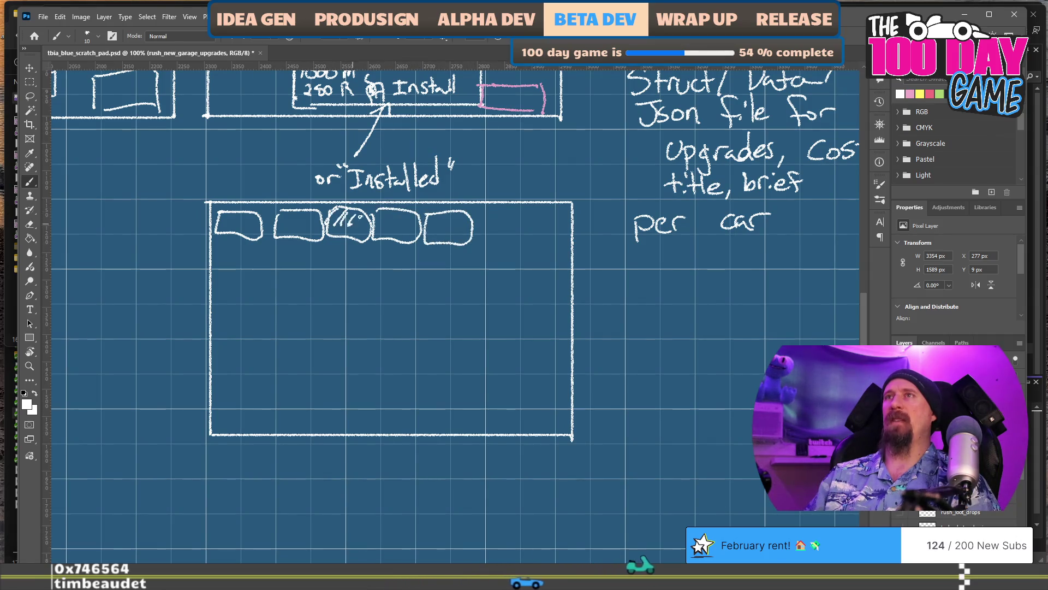
pyautogui.moveTo(548, 214)
pyautogui.mouseDown()
pyautogui.moveTo(547, 231)
pyautogui.moveTo(561, 225)
pyautogui.mouseUp()
pyautogui.moveTo(500, 417)
pyautogui.mouseDown()
pyautogui.moveTo(500, 385)
pyautogui.moveTo(558, 417)
pyautogui.moveTo(501, 415)
pyautogui.mouseUp()
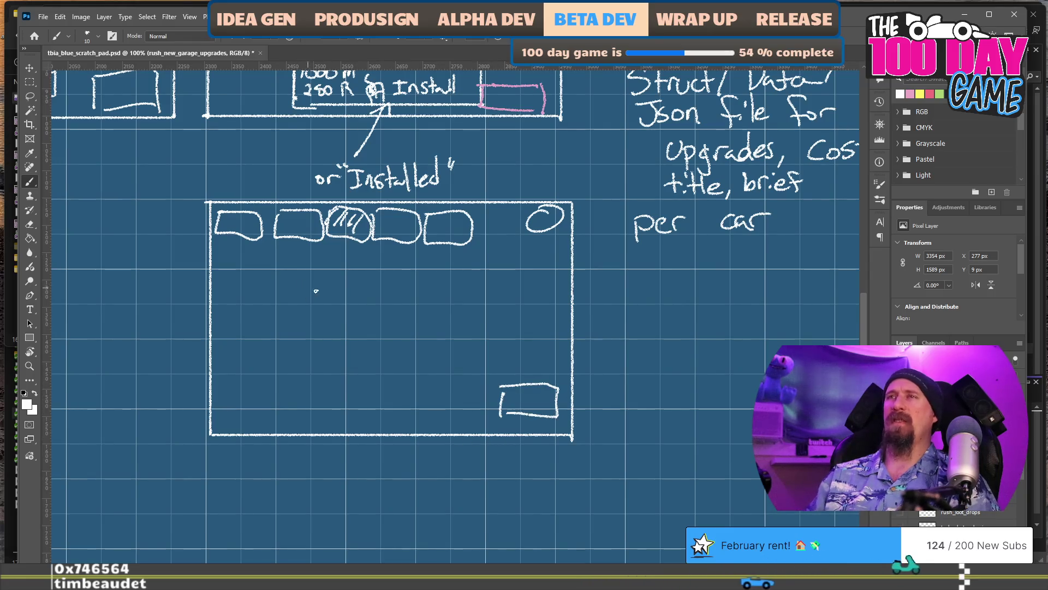
# Add a car between arrows, a second row of upgrade boxes and an info panel with a title line.
pyautogui.moveTo(564, 245)
pyautogui.mouseDown()
pyautogui.moveTo(556, 446)
pyautogui.moveTo(556, 267)
pyautogui.mouseUp()
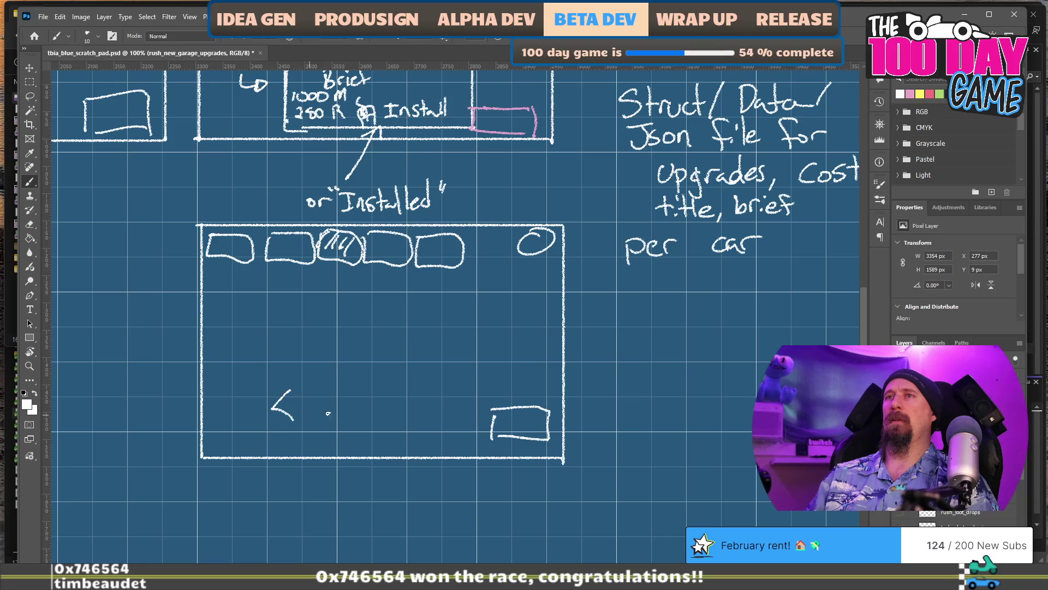
pyautogui.moveTo(436, 418); pyautogui.dragTo(436, 418)
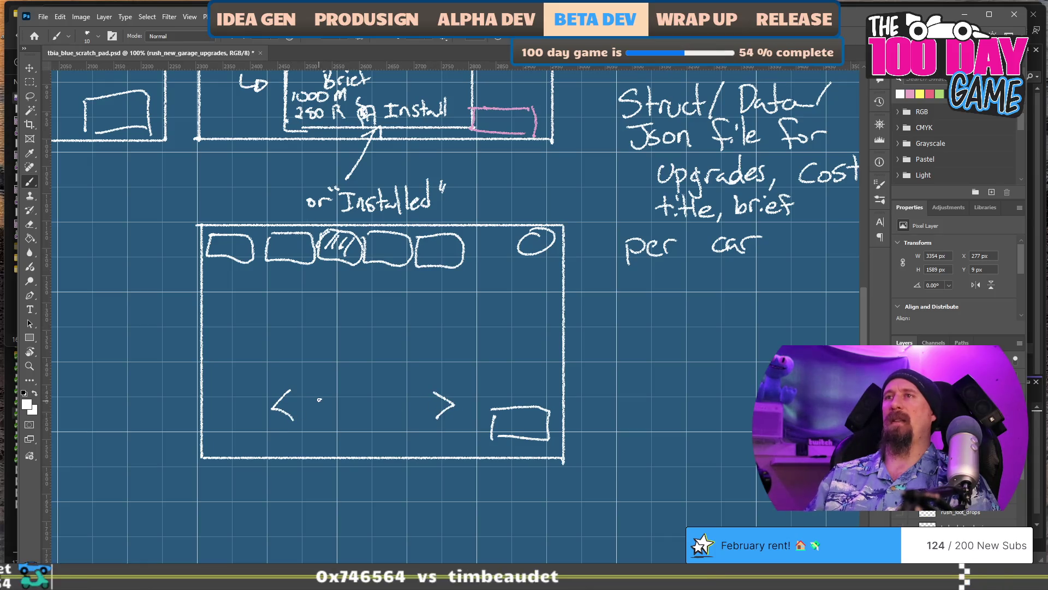
pyautogui.moveTo(335, 415)
pyautogui.mouseDown()
pyautogui.moveTo(328, 404)
pyautogui.moveTo(382, 428)
pyautogui.moveTo(388, 403)
pyautogui.moveTo(349, 371)
pyautogui.moveTo(308, 412)
pyautogui.mouseUp()
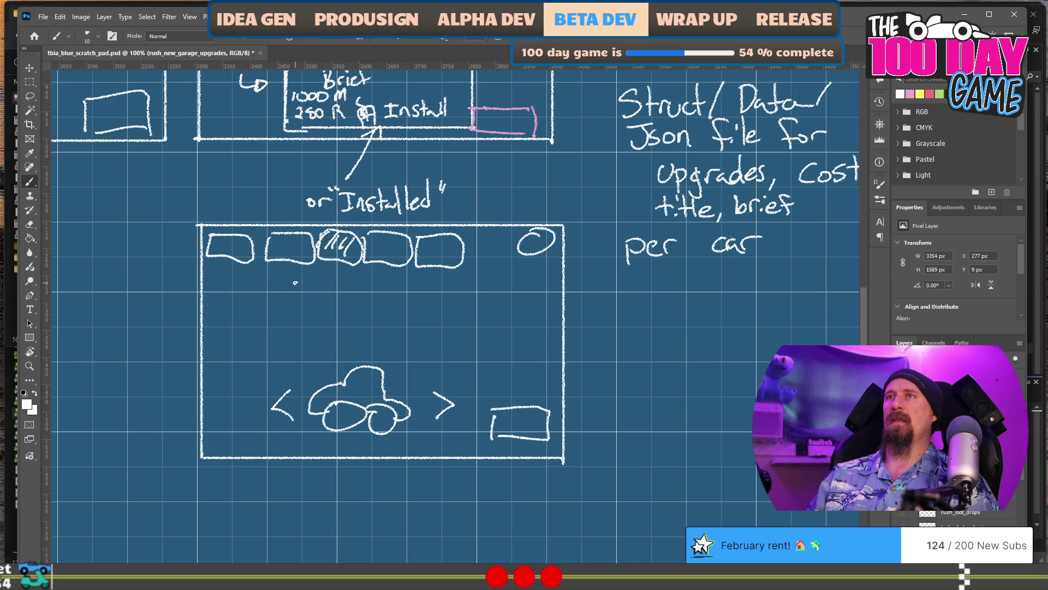
pyautogui.moveTo(293, 283)
pyautogui.mouseDown()
pyautogui.moveTo(317, 299)
pyautogui.moveTo(420, 307)
pyautogui.mouseUp()
pyautogui.moveTo(425, 283); pyautogui.dragTo(461, 309)
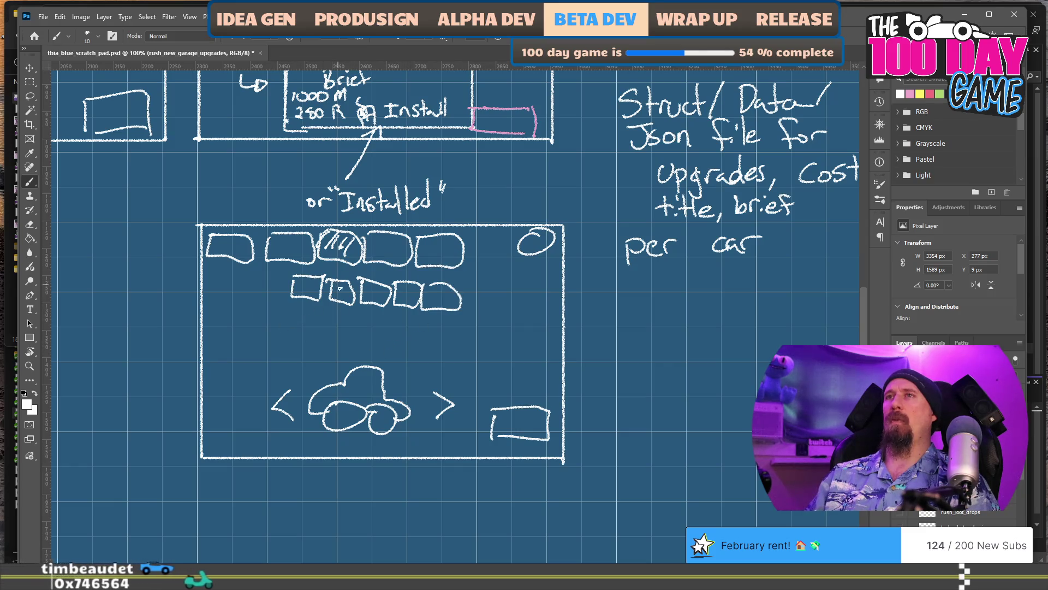
pyautogui.moveTo(288, 314)
pyautogui.mouseDown()
pyautogui.moveTo(291, 352)
pyautogui.moveTo(446, 389)
pyautogui.moveTo(467, 315)
pyautogui.moveTo(292, 310)
pyautogui.mouseUp()
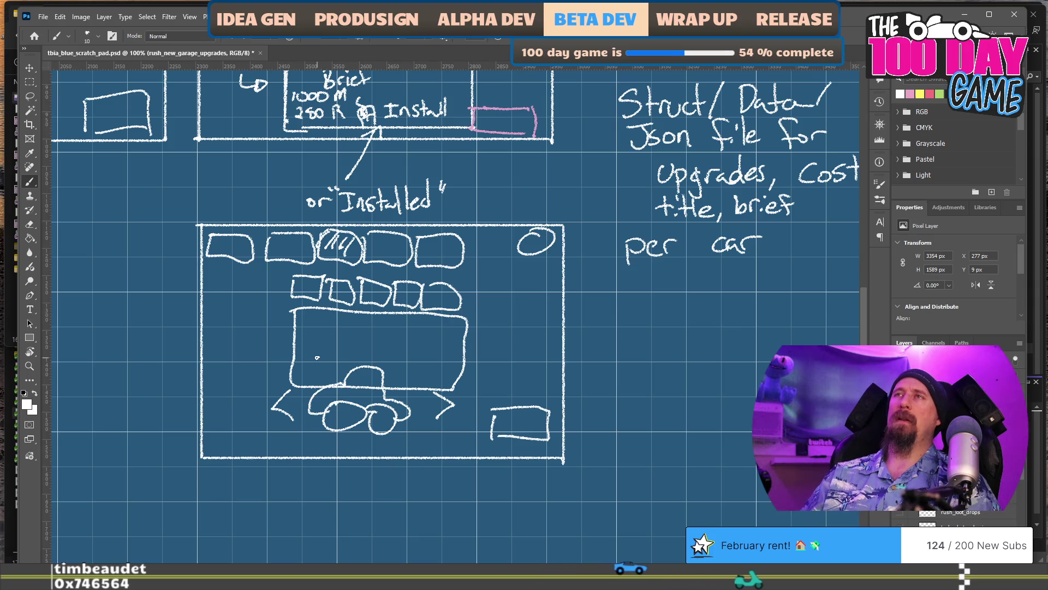
pyautogui.moveTo(295, 326); pyautogui.dragTo(459, 335)
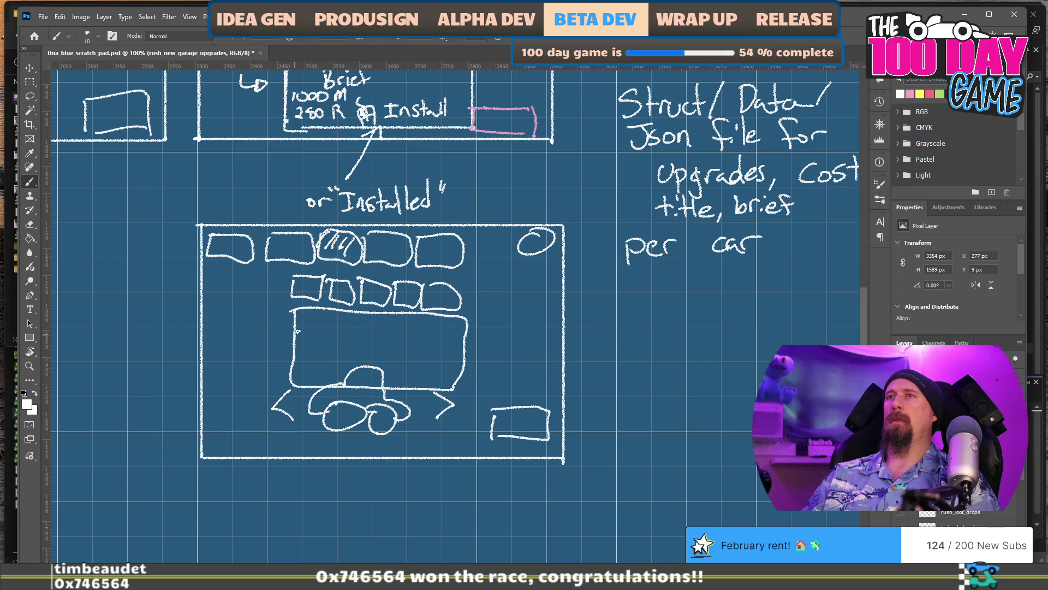
pyautogui.moveTo(410, 323); pyautogui.dragTo(469, 326)
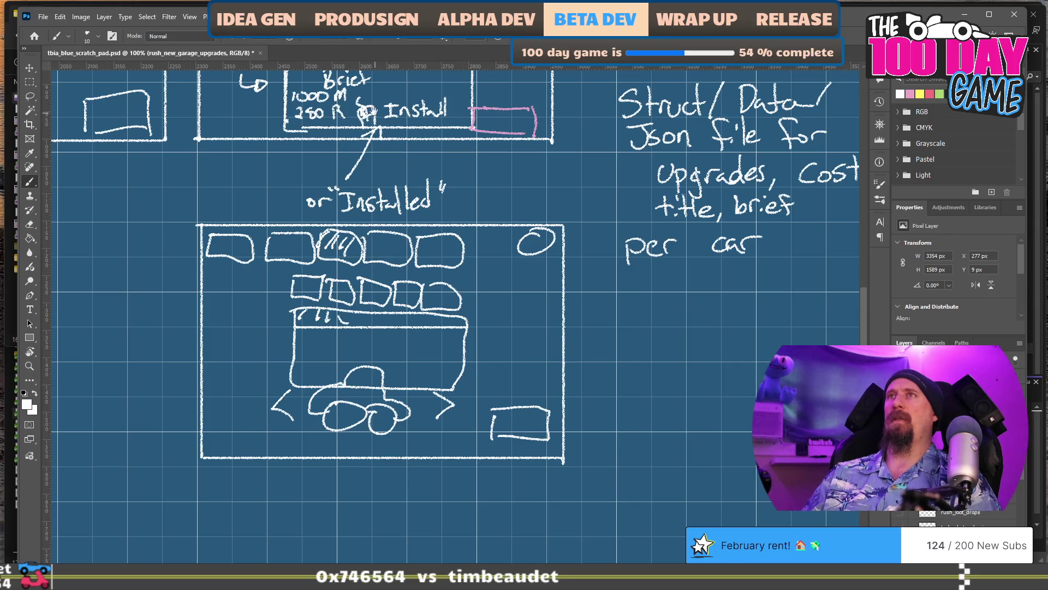
# Close the arrows beside the second wireframe's car into triangles.
pyautogui.scroll(3, 352, 458)
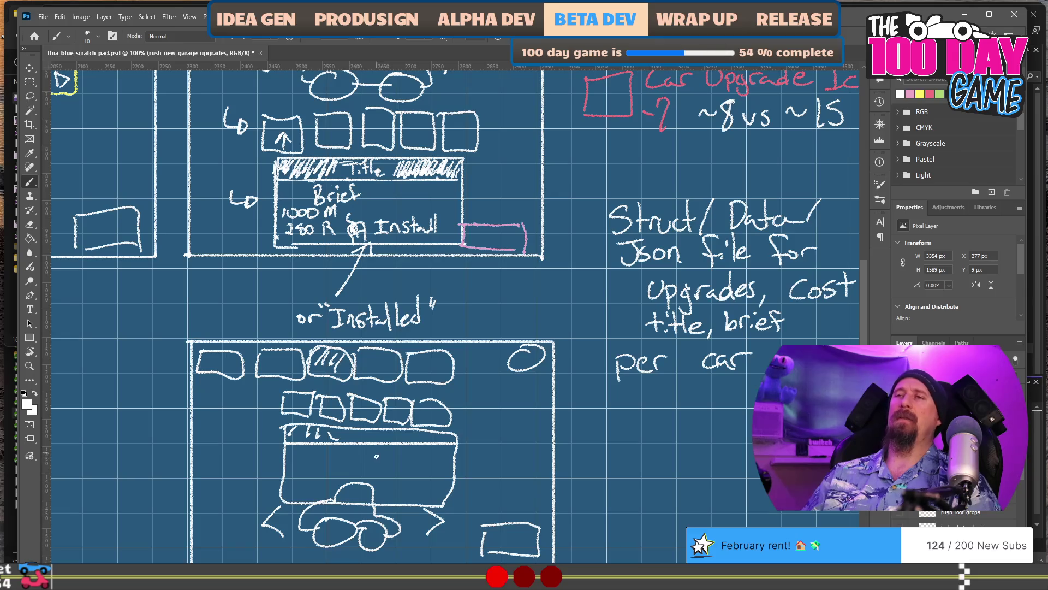
pyautogui.moveTo(400, 448); pyautogui.dragTo(405, 402)
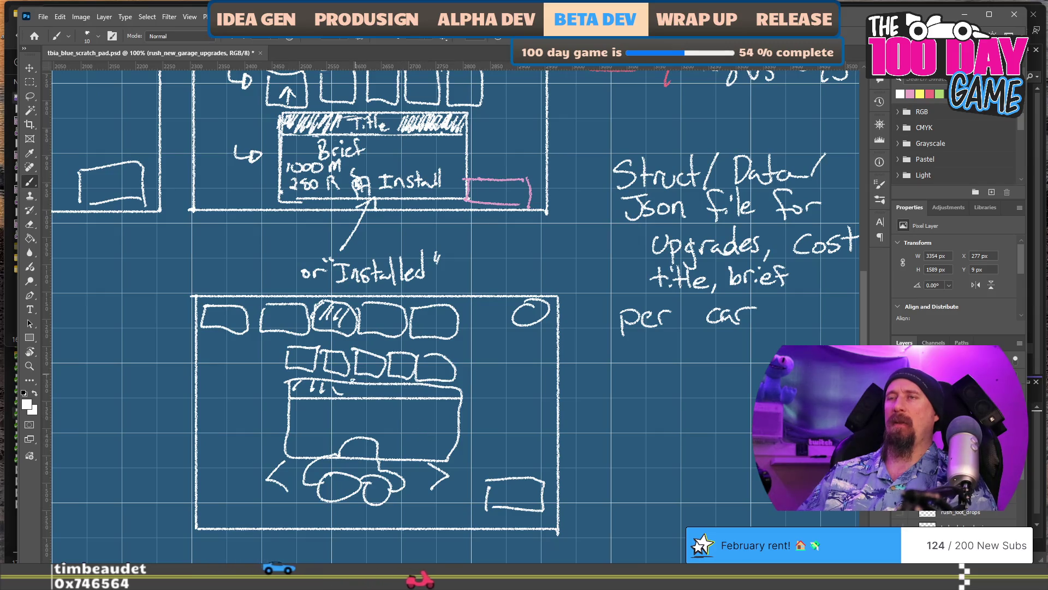
pyautogui.moveTo(283, 464); pyautogui.dragTo(286, 490)
pyautogui.moveTo(430, 464); pyautogui.dragTo(431, 488)
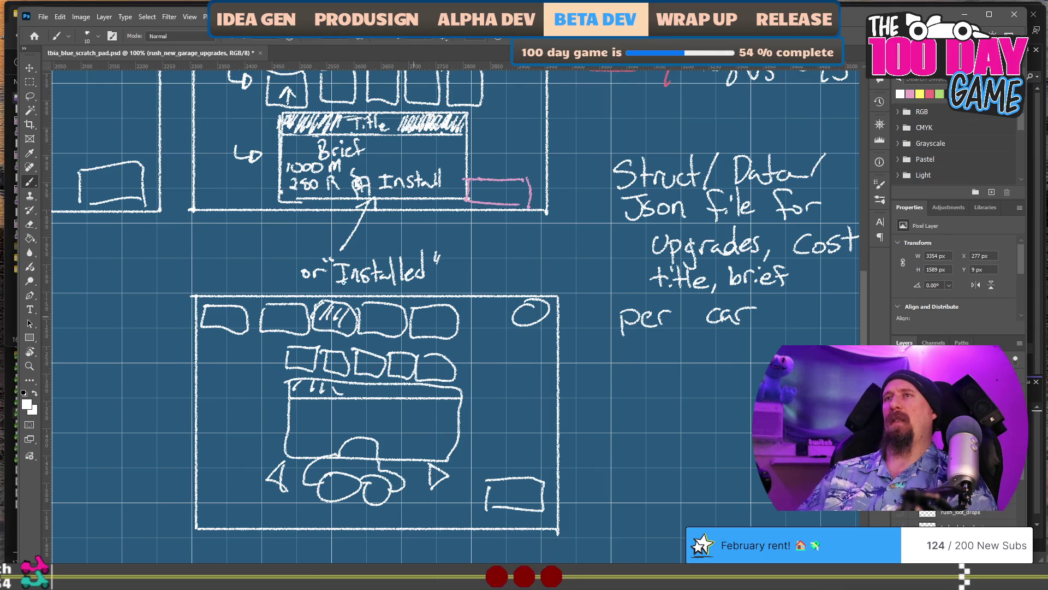
# Draw an asterisk below the per-car data note to begin a new 'every upgrade' note.
pyautogui.scroll(3, 407, 372)
pyautogui.scroll(-4, 407, 373)
pyautogui.hscroll(2, 464, 374)
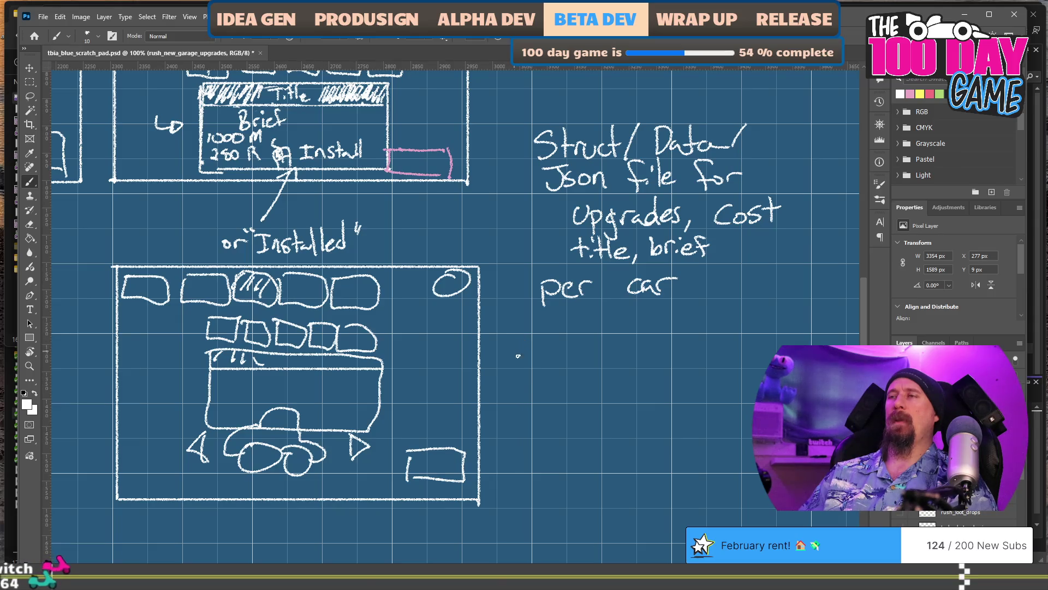
pyautogui.moveTo(561, 393)
pyautogui.mouseDown()
pyautogui.moveTo(480, 393)
pyautogui.moveTo(439, 379)
pyautogui.moveTo(479, 380)
pyautogui.mouseUp()
pyautogui.moveTo(469, 370)
pyautogui.mouseDown()
pyautogui.moveTo(491, 370)
pyautogui.moveTo(489, 379)
pyautogui.mouseUp()
pyautogui.moveTo(489, 361)
pyautogui.mouseDown()
pyautogui.moveTo(471, 379)
pyautogui.moveTo(572, 371)
pyautogui.moveTo(579, 389)
pyautogui.moveTo(633, 364)
pyautogui.moveTo(675, 391)
pyautogui.moveTo(720, 374)
pyautogui.moveTo(728, 342)
pyautogui.moveTo(752, 362)
pyautogui.mouseUp()
# Handwrite 'same HP gain?' after 'every upgrade'.
pyautogui.moveTo(494, 398)
pyautogui.mouseDown()
pyautogui.moveTo(511, 412)
pyautogui.moveTo(564, 409)
pyautogui.mouseUp()
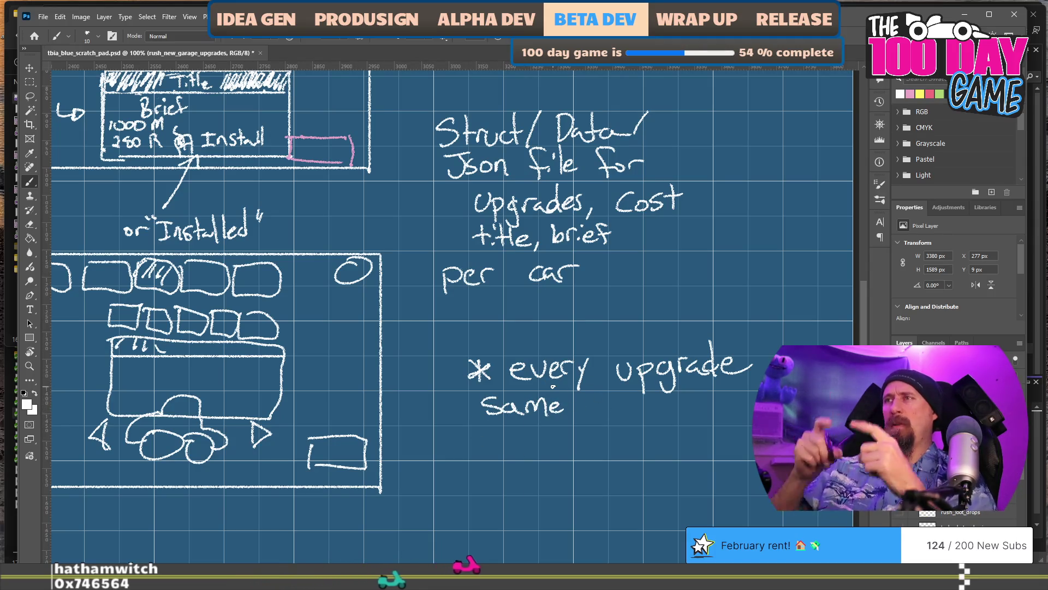
pyautogui.moveTo(598, 402)
pyautogui.mouseDown()
pyautogui.moveTo(597, 417)
pyautogui.moveTo(610, 407)
pyautogui.mouseUp()
pyautogui.moveTo(610, 397); pyautogui.dragTo(616, 421)
pyautogui.moveTo(616, 399)
pyautogui.mouseDown()
pyautogui.moveTo(662, 435)
pyautogui.moveTo(738, 414)
pyautogui.mouseUp()
pyautogui.click(739, 420)
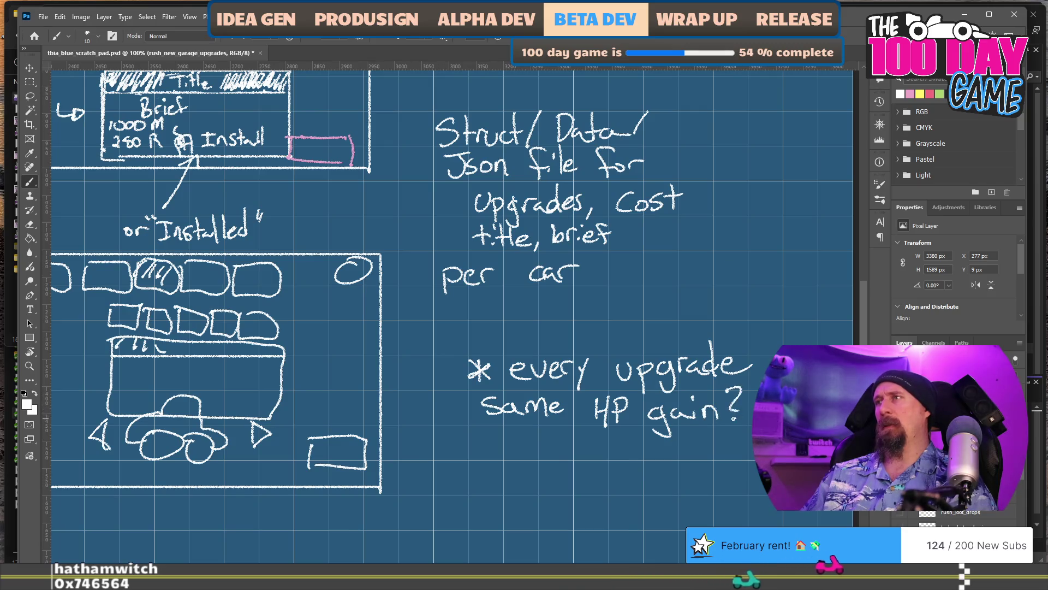
# Write 'How to scale Costs' on the next note line.
pyautogui.moveTo(600, 388); pyautogui.dragTo(586, 315)
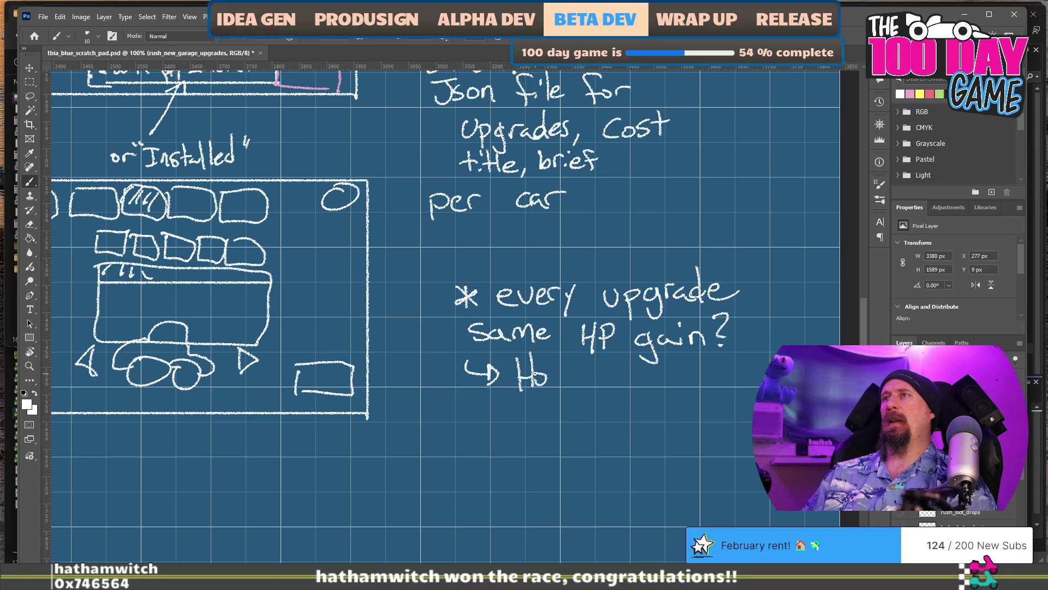
pyautogui.moveTo(551, 369); pyautogui.dragTo(569, 370)
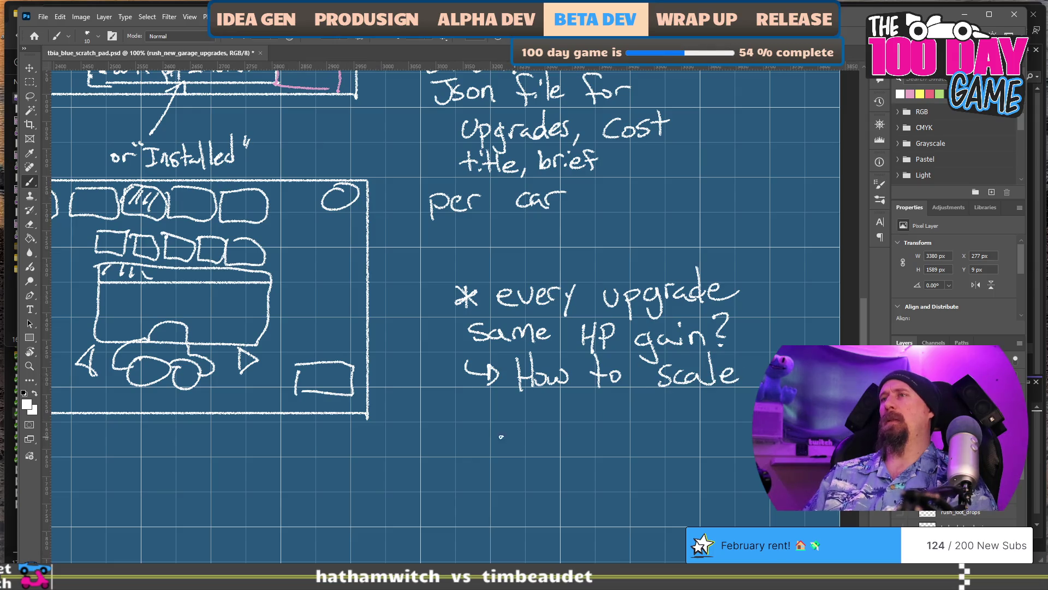
pyautogui.moveTo(554, 411); pyautogui.dragTo(546, 420)
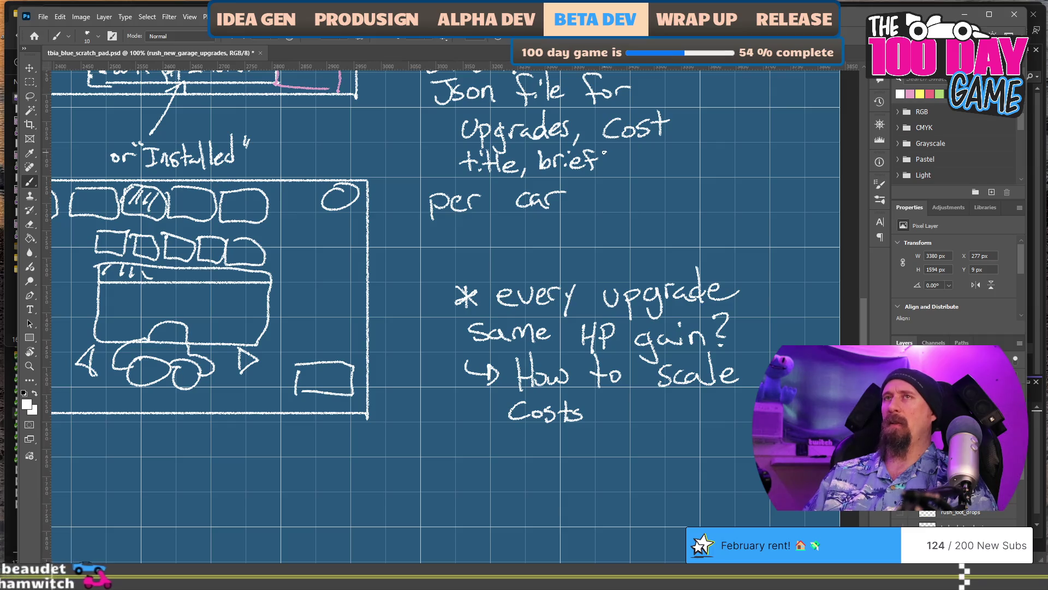
pyautogui.hscroll(-5, 572, 346)
pyautogui.scroll(1, 572, 346)
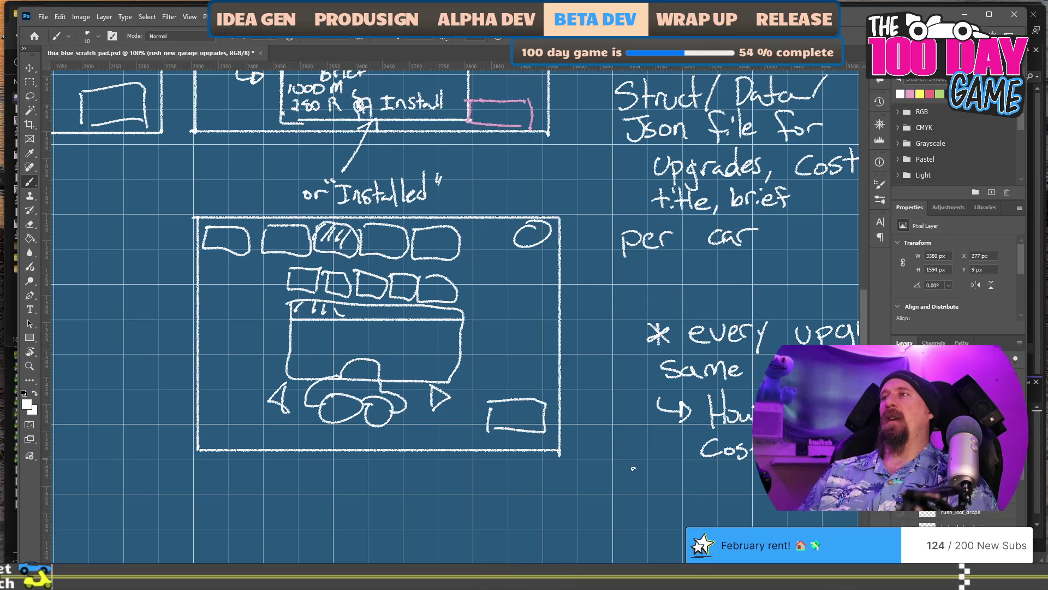
# Switch to the Eraser (E) and wipe 'How' and 'Costs' from the note line.
pyautogui.moveTo(666, 386)
pyautogui.mouseDown()
pyautogui.moveTo(436, 306)
pyautogui.moveTo(384, 306)
pyautogui.mouseUp()
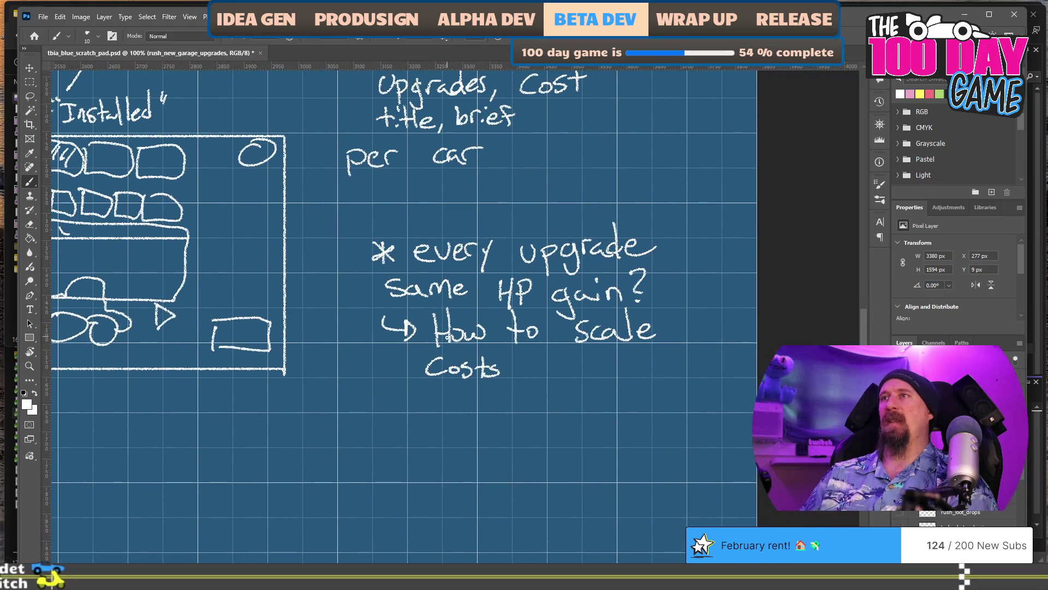
pyautogui.press('e')
pyautogui.moveTo(432, 367)
pyautogui.mouseDown()
pyautogui.moveTo(443, 308)
pyautogui.moveTo(445, 374)
pyautogui.moveTo(461, 328)
pyautogui.moveTo(535, 318)
pyautogui.moveTo(609, 334)
pyautogui.moveTo(664, 329)
pyautogui.mouseUp()
# Handwrite 'every upgrade has same cost' after the arrow below the HP question.
pyautogui.press('b')
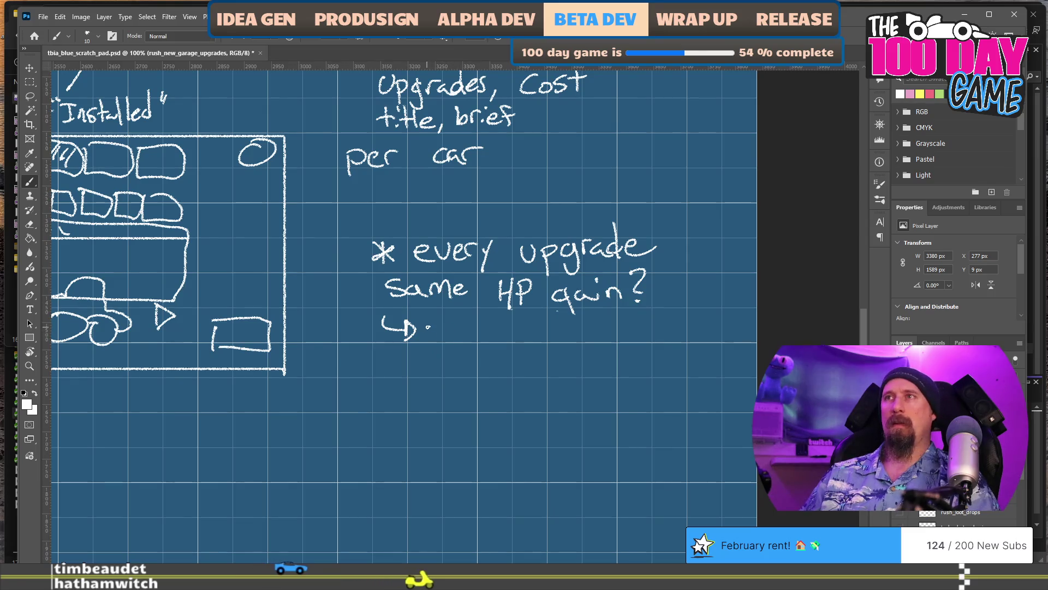
pyautogui.moveTo(432, 331)
pyautogui.mouseDown()
pyautogui.moveTo(489, 331)
pyautogui.moveTo(494, 352)
pyautogui.moveTo(549, 327)
pyautogui.moveTo(553, 349)
pyautogui.mouseUp()
pyautogui.moveTo(564, 328); pyautogui.dragTo(643, 331)
pyautogui.moveTo(400, 363)
pyautogui.mouseDown()
pyautogui.moveTo(416, 375)
pyautogui.moveTo(527, 373)
pyautogui.mouseUp()
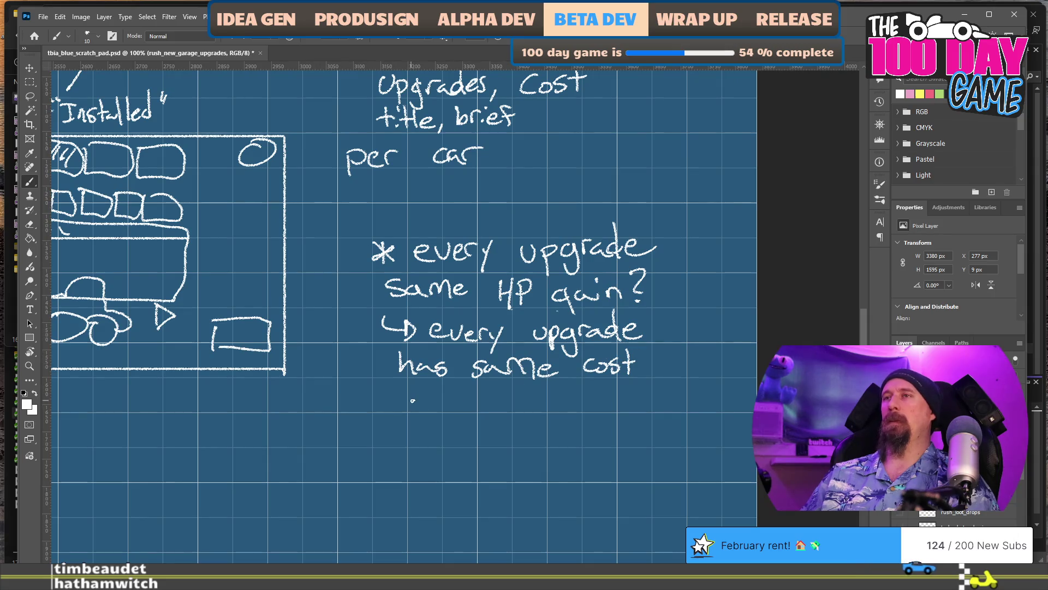
# Add a hooked arrow and write 'which ramps up w/ each' beneath it.
pyautogui.moveTo(409, 389); pyautogui.dragTo(436, 391)
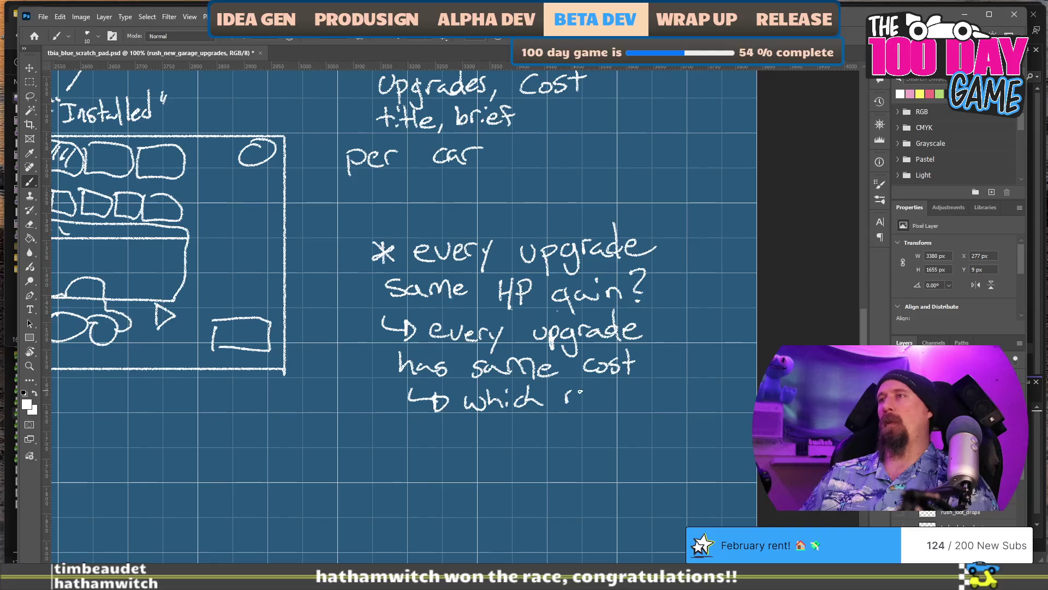
pyautogui.moveTo(636, 385); pyautogui.dragTo(628, 407)
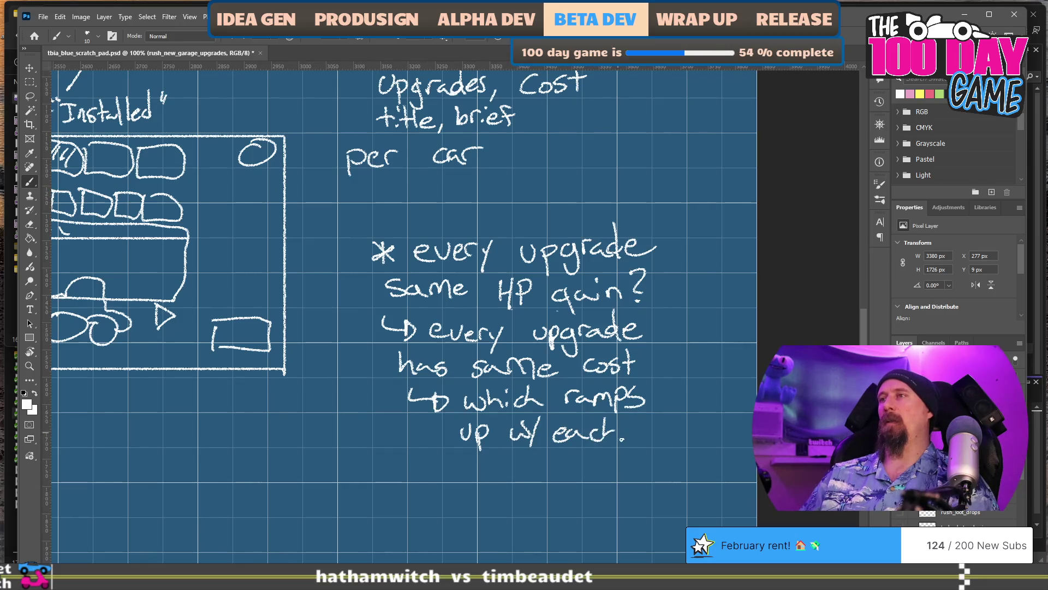
pyautogui.moveTo(640, 433); pyautogui.dragTo(639, 444)
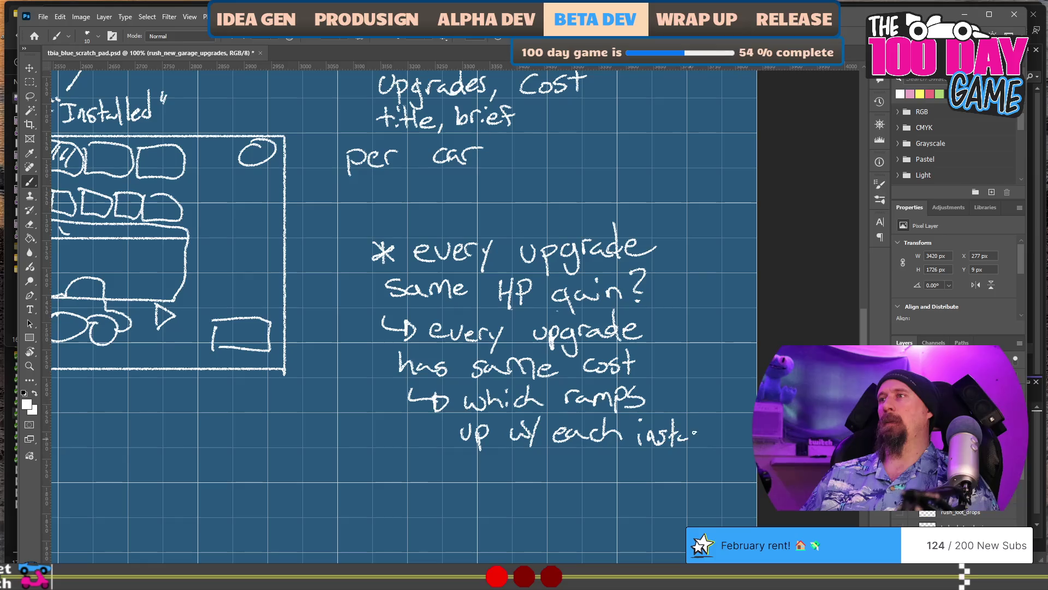
pyautogui.moveTo(349, 404); pyautogui.dragTo(529, 449)
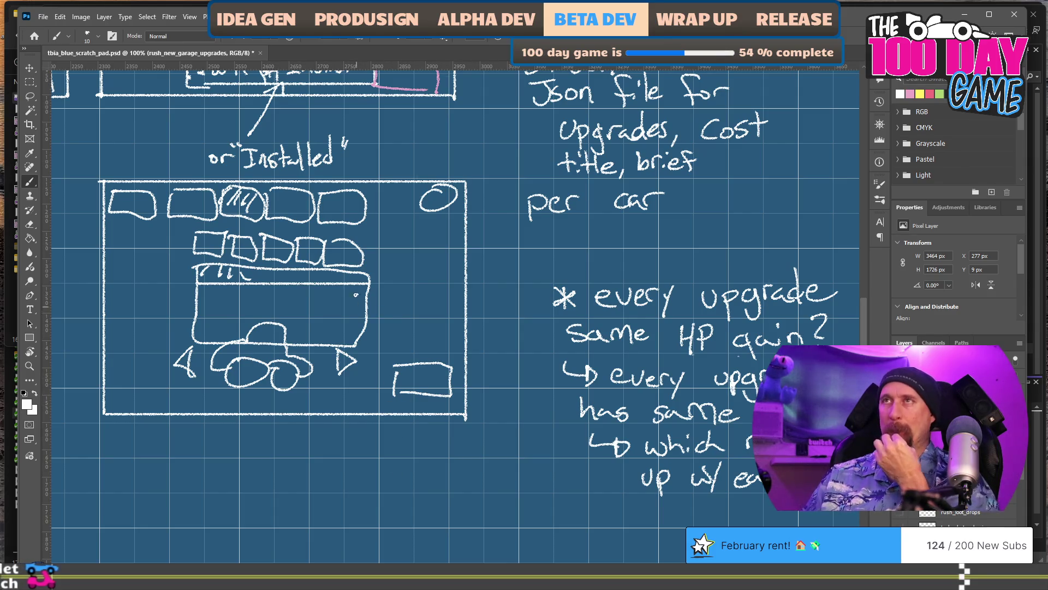
pyautogui.moveTo(356, 300); pyautogui.dragTo(531, 456)
pyautogui.moveTo(393, 255); pyautogui.dragTo(464, 384)
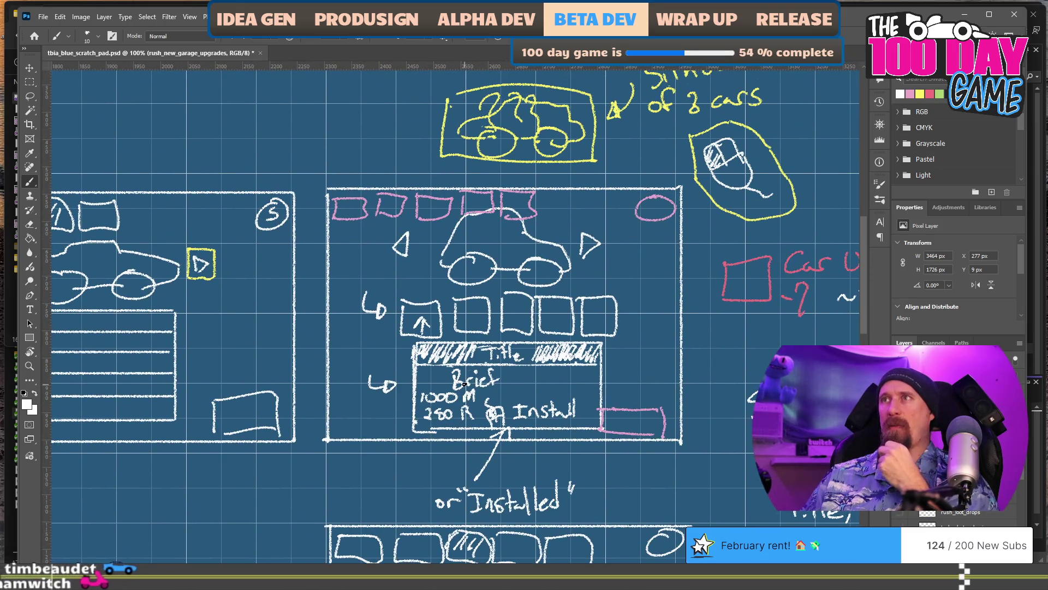
pyautogui.moveTo(407, 463); pyautogui.dragTo(417, 172)
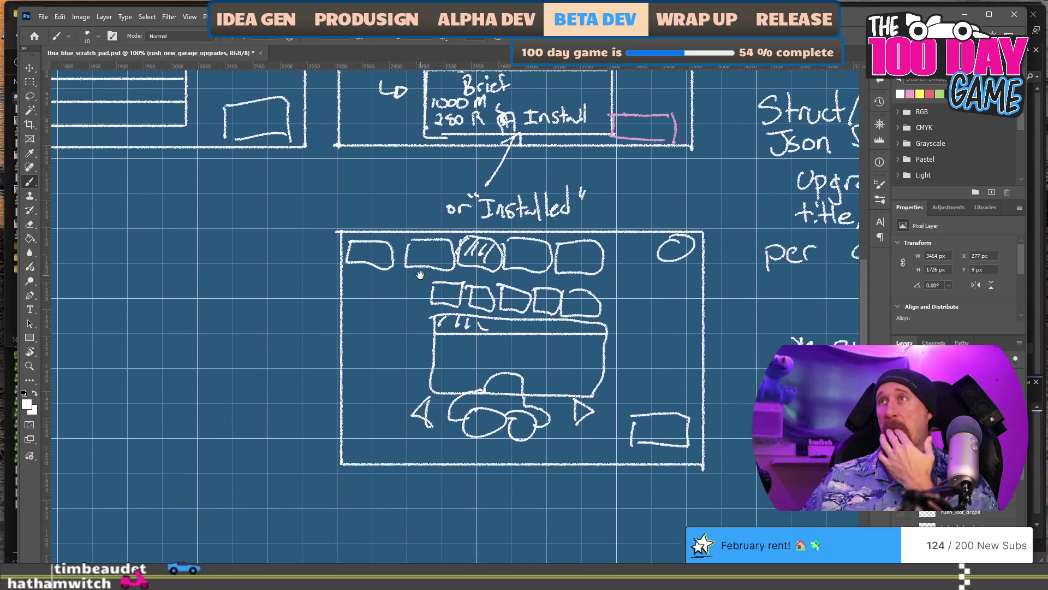
pyautogui.moveTo(420, 275); pyautogui.dragTo(418, 234)
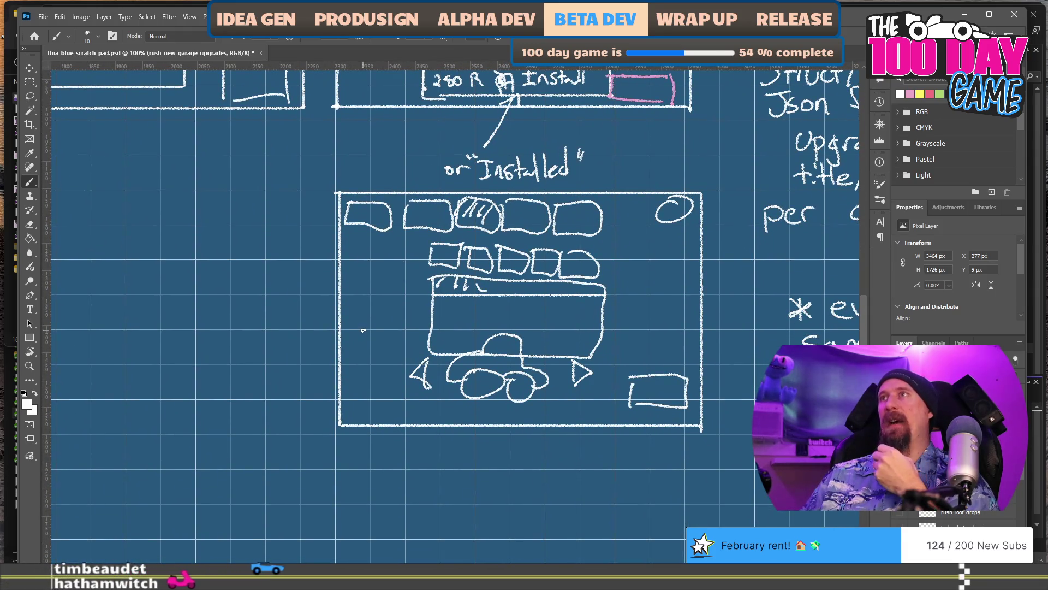
pyautogui.moveTo(570, 119)
pyautogui.mouseDown()
pyautogui.moveTo(533, 151)
pyautogui.moveTo(417, 349)
pyautogui.moveTo(410, 521)
pyautogui.mouseUp()
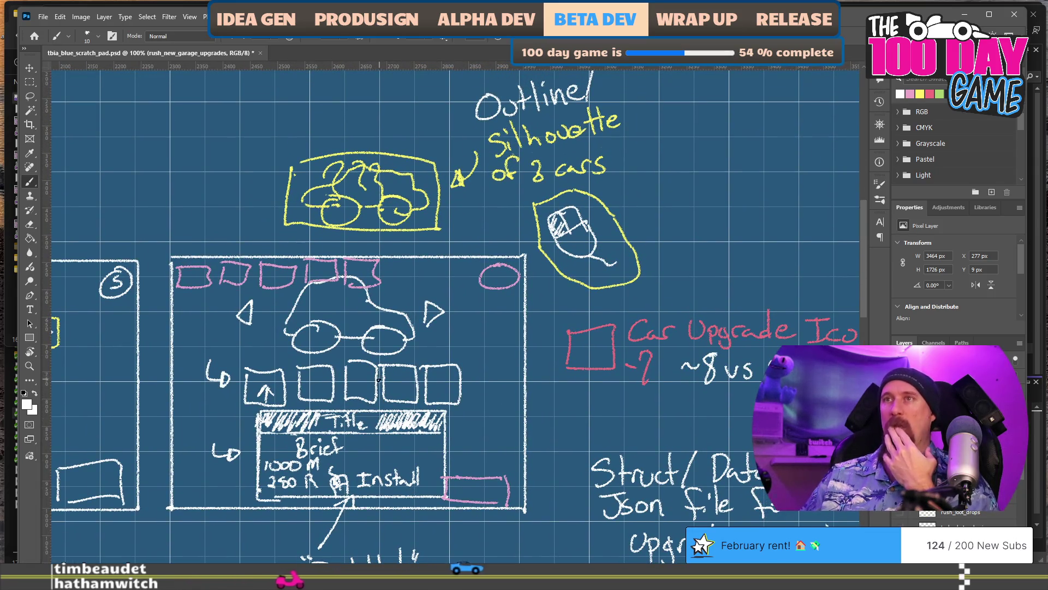
pyautogui.moveTo(720, 180); pyautogui.dragTo(594, 235)
pyautogui.moveTo(619, 170)
pyautogui.mouseDown()
pyautogui.moveTo(628, 162)
pyautogui.moveTo(642, 217)
pyautogui.moveTo(661, 216)
pyautogui.mouseUp()
# Finish handwriting the '2 day impl' estimate.
pyautogui.moveTo(676, 167); pyautogui.dragTo(676, 218)
pyautogui.click(699, 208)
pyautogui.moveTo(680, 205); pyautogui.dragTo(710, 238)
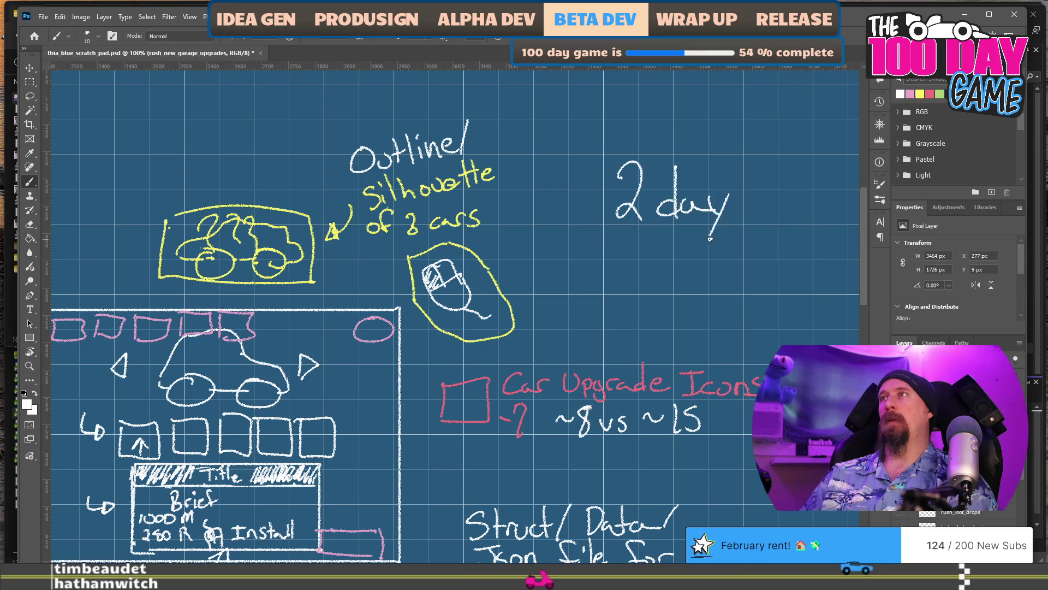
pyautogui.moveTo(764, 200); pyautogui.dragTo(765, 214)
pyautogui.click(764, 181)
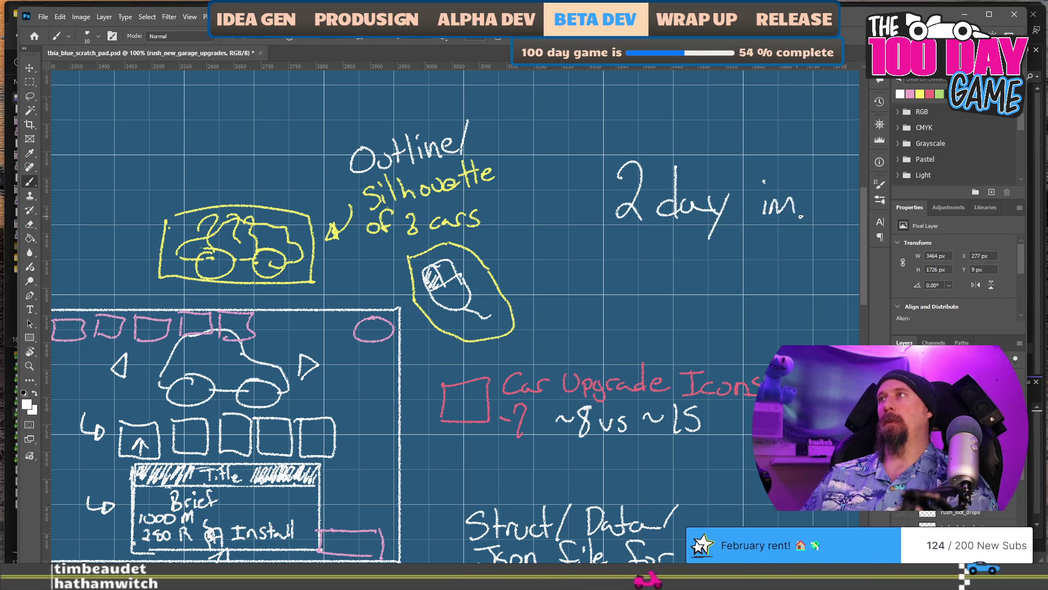
# Write '1 day art' under '2 day impl'.
pyautogui.moveTo(666, 284); pyautogui.dragTo(527, 268)
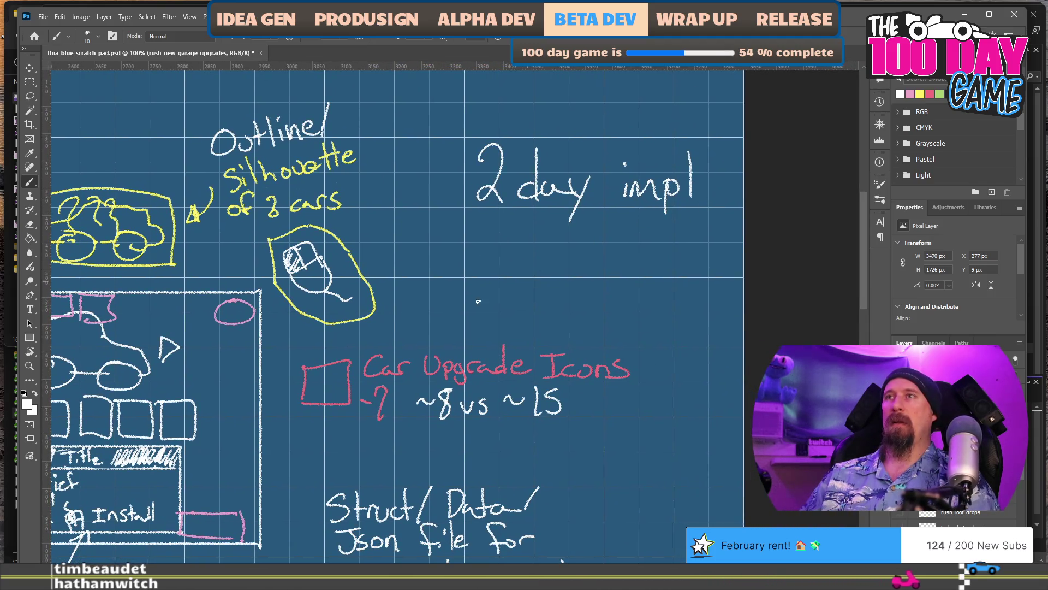
pyautogui.moveTo(346, 280); pyautogui.dragTo(526, 261)
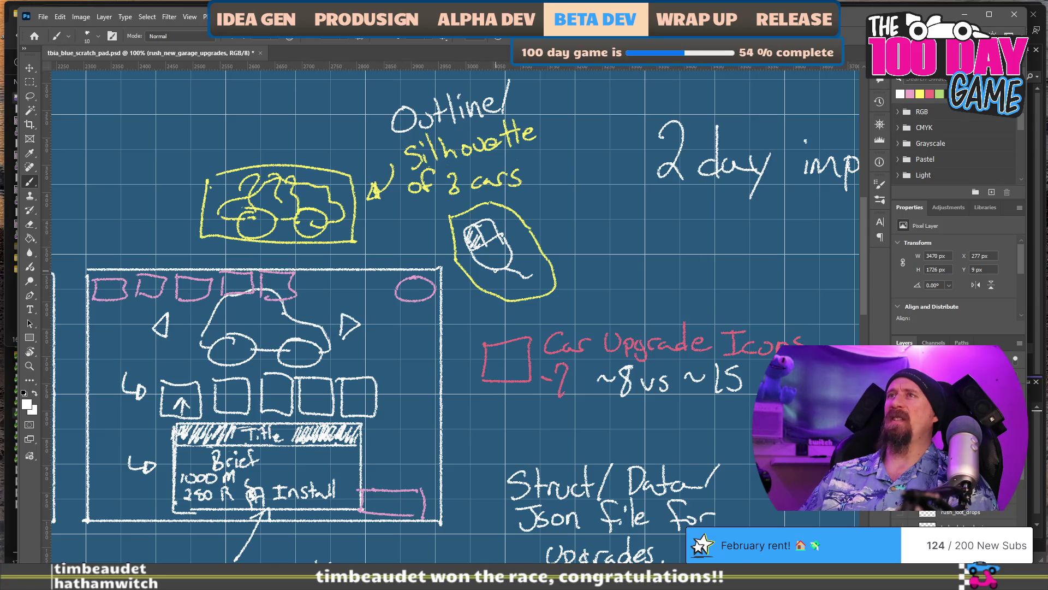
pyautogui.moveTo(438, 381)
pyautogui.mouseDown()
pyautogui.moveTo(477, 340)
pyautogui.moveTo(488, 280)
pyautogui.mouseUp()
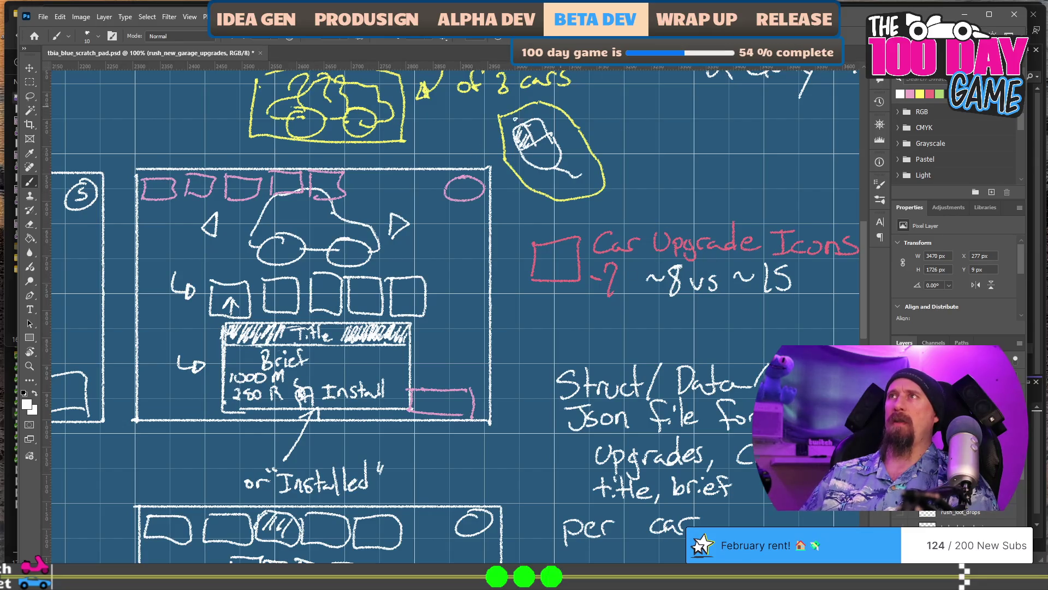
pyautogui.moveTo(342, 254); pyautogui.dragTo(531, 269)
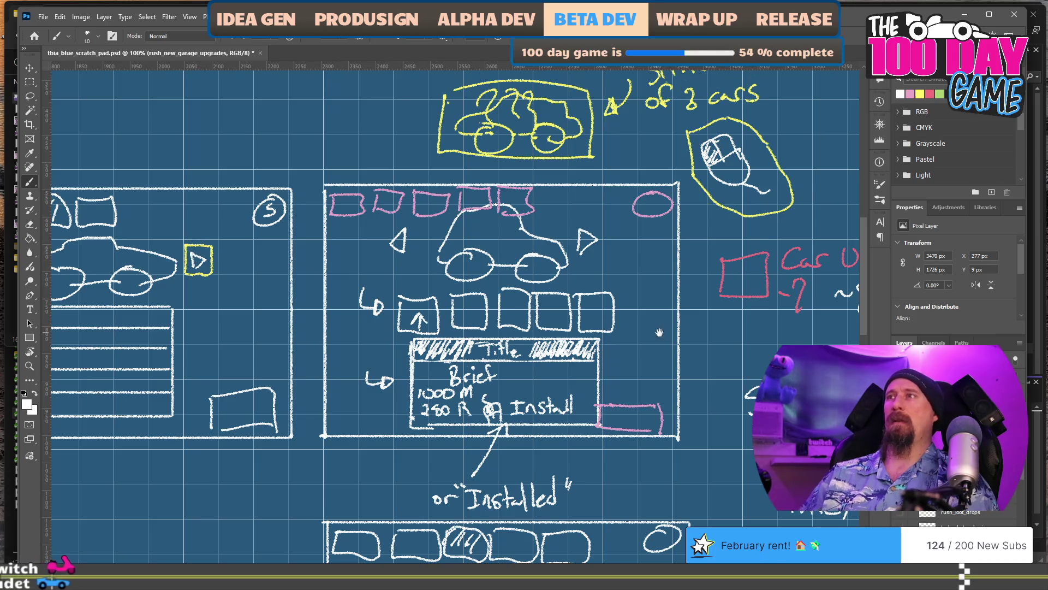
pyautogui.moveTo(652, 318); pyautogui.dragTo(474, 295)
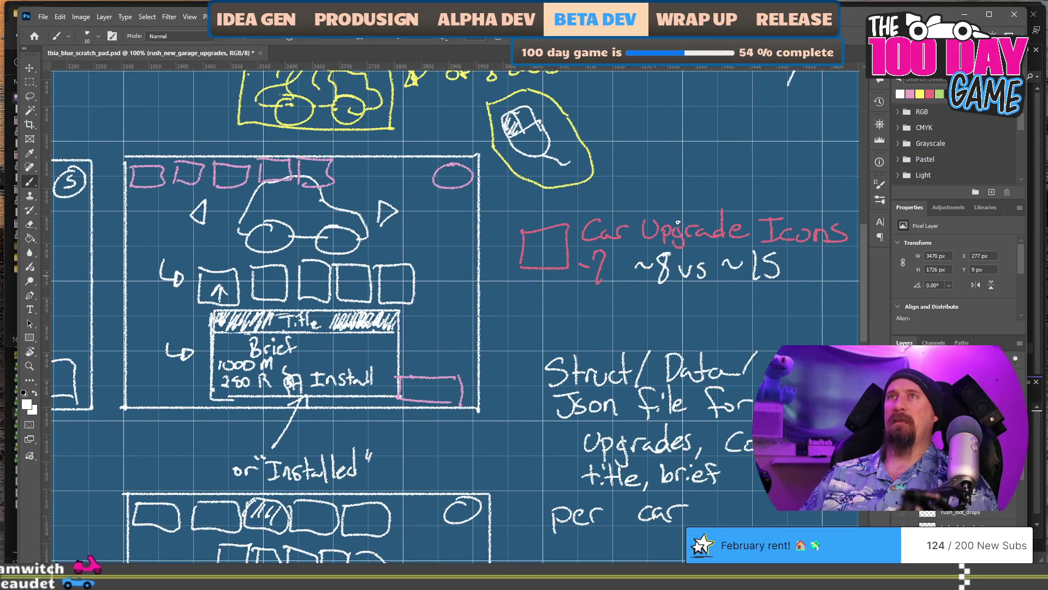
pyautogui.moveTo(513, 267); pyautogui.dragTo(534, 413)
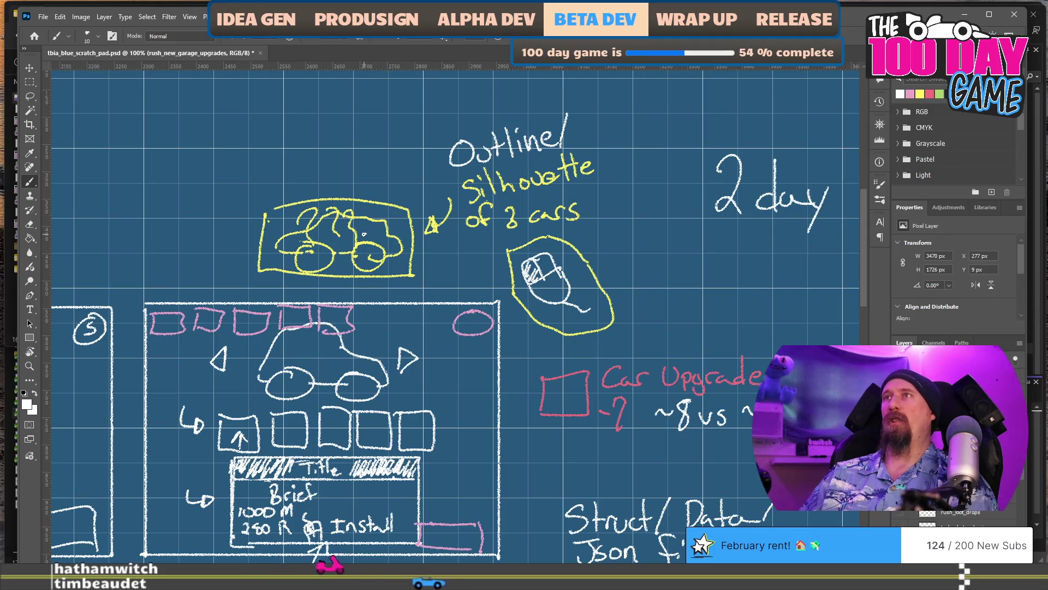
pyautogui.hscroll(5, 539, 213)
pyautogui.scroll(-1, 538, 214)
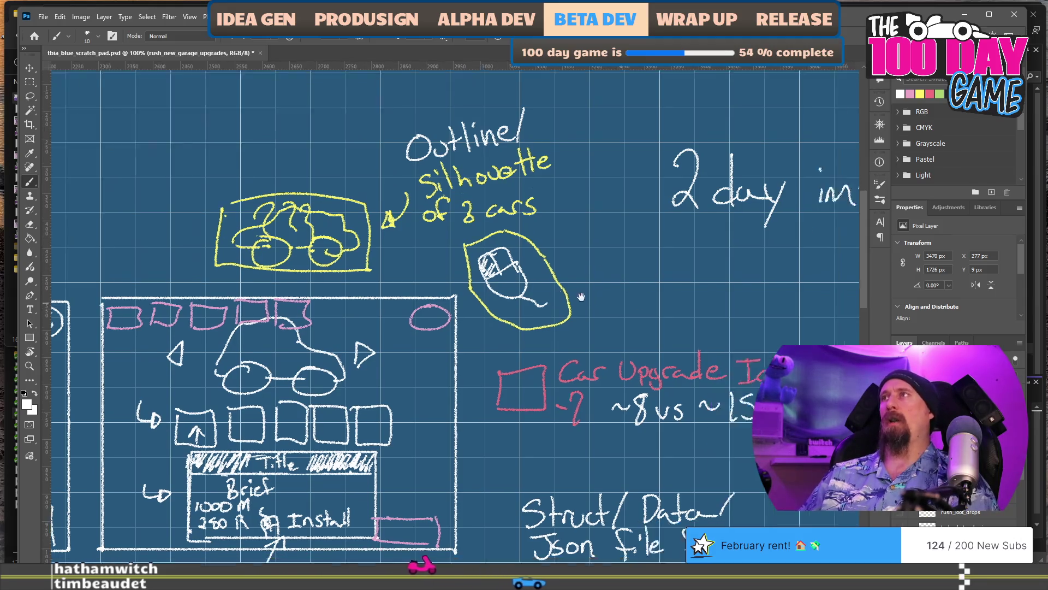
pyautogui.moveTo(544, 208)
pyautogui.mouseDown()
pyautogui.moveTo(543, 236)
pyautogui.moveTo(606, 235)
pyautogui.moveTo(628, 245)
pyautogui.moveTo(629, 262)
pyautogui.mouseUp()
pyautogui.moveTo(689, 223)
pyautogui.mouseDown()
pyautogui.moveTo(695, 238)
pyautogui.moveTo(717, 219)
pyautogui.moveTo(726, 240)
pyautogui.mouseUp()
pyautogui.moveTo(709, 222); pyautogui.dragTo(746, 217)
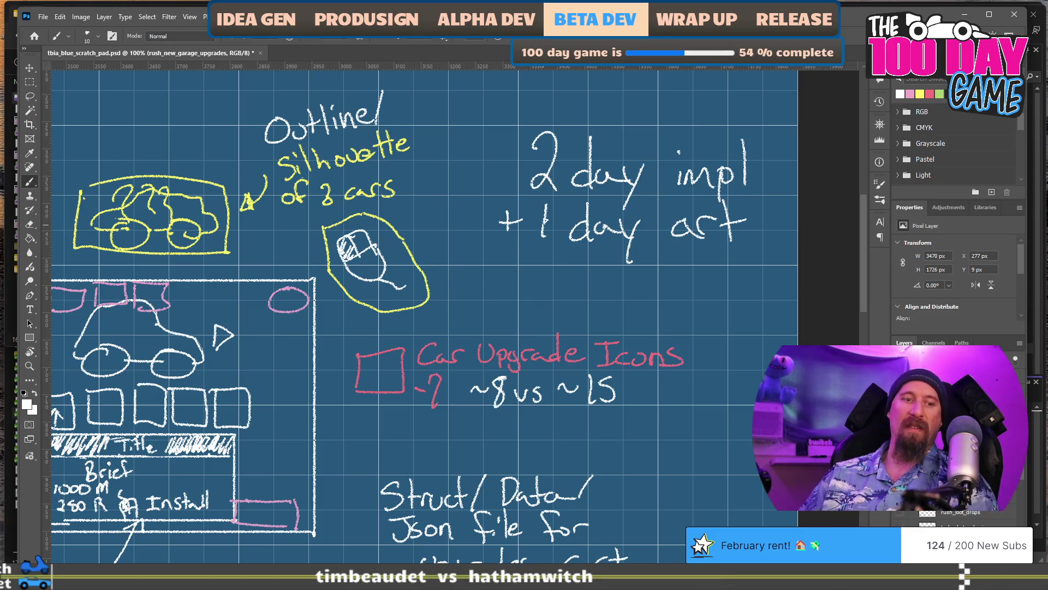
# Add a plus sign before '2 day impl'.
pyautogui.moveTo(319, 402); pyautogui.dragTo(480, 276)
pyautogui.moveTo(376, 399)
pyautogui.mouseDown()
pyautogui.moveTo(585, 289)
pyautogui.moveTo(621, 231)
pyautogui.moveTo(621, 289)
pyautogui.moveTo(682, 358)
pyautogui.mouseUp()
pyautogui.moveTo(464, 243)
pyautogui.mouseDown()
pyautogui.moveTo(468, 191)
pyautogui.moveTo(374, 238)
pyautogui.moveTo(400, 302)
pyautogui.moveTo(638, 347)
pyautogui.moveTo(401, 338)
pyautogui.mouseUp()
pyautogui.moveTo(770, 505)
pyautogui.mouseDown()
pyautogui.moveTo(442, 388)
pyautogui.moveTo(462, 307)
pyautogui.moveTo(331, 318)
pyautogui.mouseUp()
pyautogui.moveTo(437, 273); pyautogui.dragTo(316, 342)
pyautogui.moveTo(383, 164)
pyautogui.mouseDown()
pyautogui.moveTo(324, 363)
pyautogui.moveTo(377, 344)
pyautogui.mouseUp()
pyautogui.moveTo(355, 233)
pyautogui.mouseDown()
pyautogui.moveTo(387, 230)
pyautogui.moveTo(376, 214)
pyautogui.mouseUp()
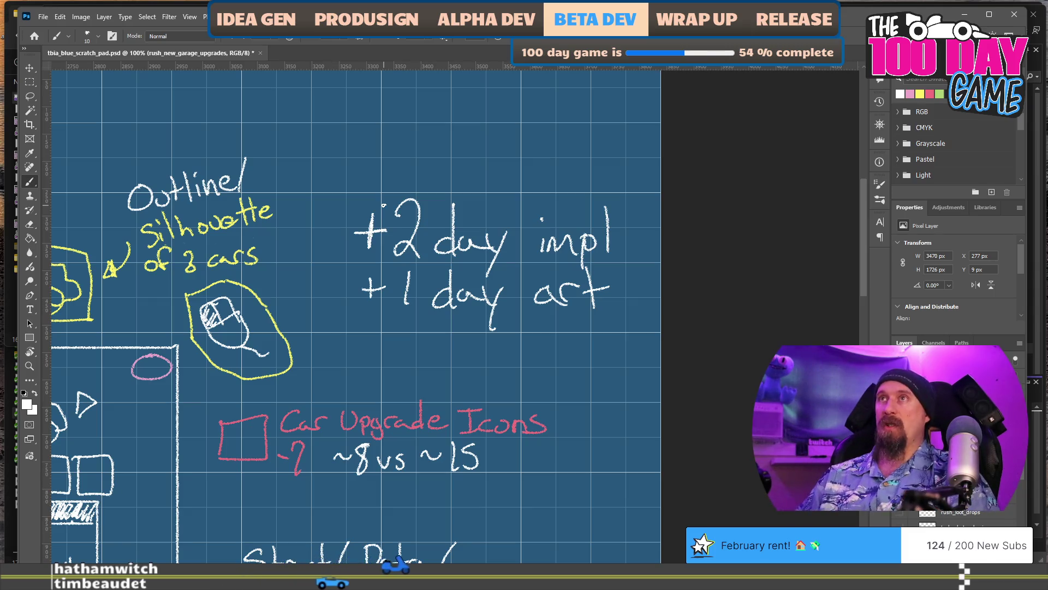
# Write '+10 Value' above the time estimate.
pyautogui.moveTo(345, 153); pyautogui.dragTo(366, 151)
pyautogui.moveTo(356, 136)
pyautogui.mouseDown()
pyautogui.moveTo(357, 164)
pyautogui.moveTo(392, 170)
pyautogui.mouseUp()
pyautogui.moveTo(407, 136)
pyautogui.mouseDown()
pyautogui.moveTo(462, 138)
pyautogui.moveTo(481, 161)
pyautogui.mouseUp()
pyautogui.moveTo(485, 132)
pyautogui.mouseDown()
pyautogui.moveTo(486, 160)
pyautogui.moveTo(529, 155)
pyautogui.moveTo(487, 176)
pyautogui.moveTo(554, 162)
pyautogui.mouseUp()
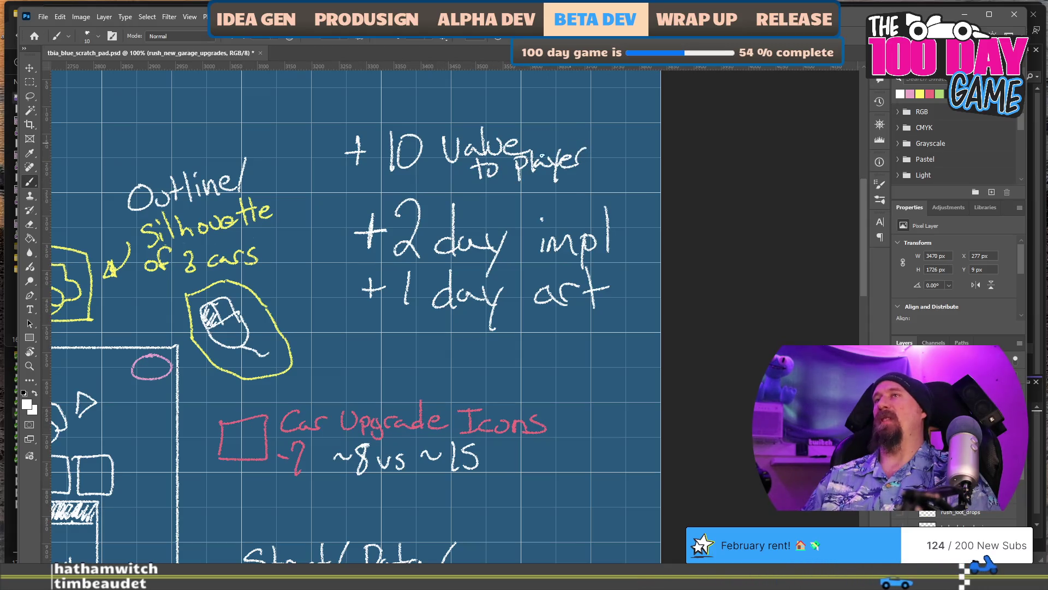
# Look over the wireframes and notes, then save tbia_blue_scratch_pad.psd with Ctrl+S.
pyautogui.moveTo(306, 357); pyautogui.dragTo(566, 180)
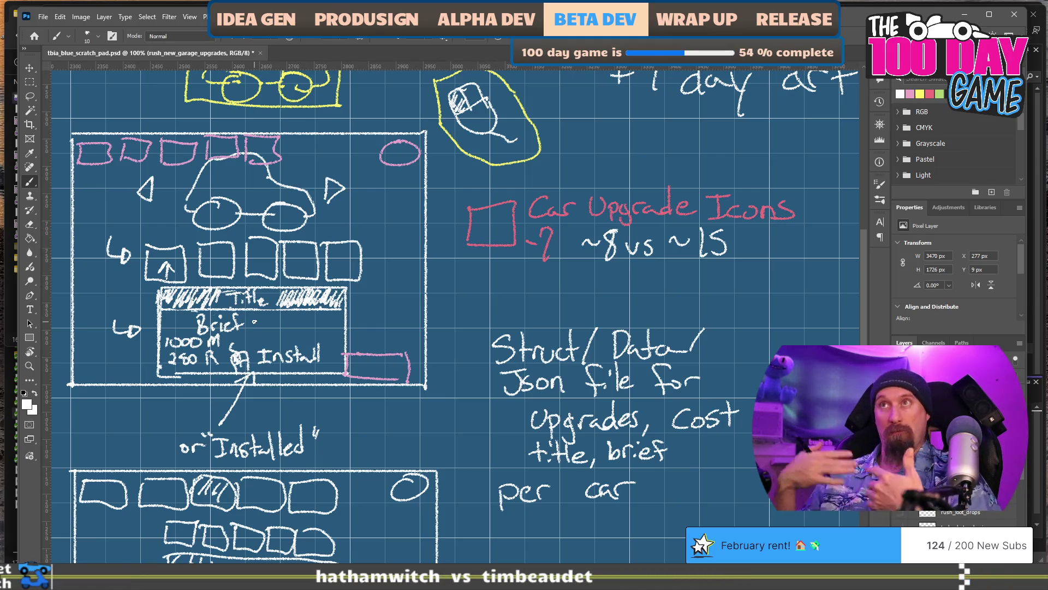
pyautogui.moveTo(267, 390); pyautogui.dragTo(486, 312)
pyautogui.moveTo(235, 339); pyautogui.dragTo(403, 354)
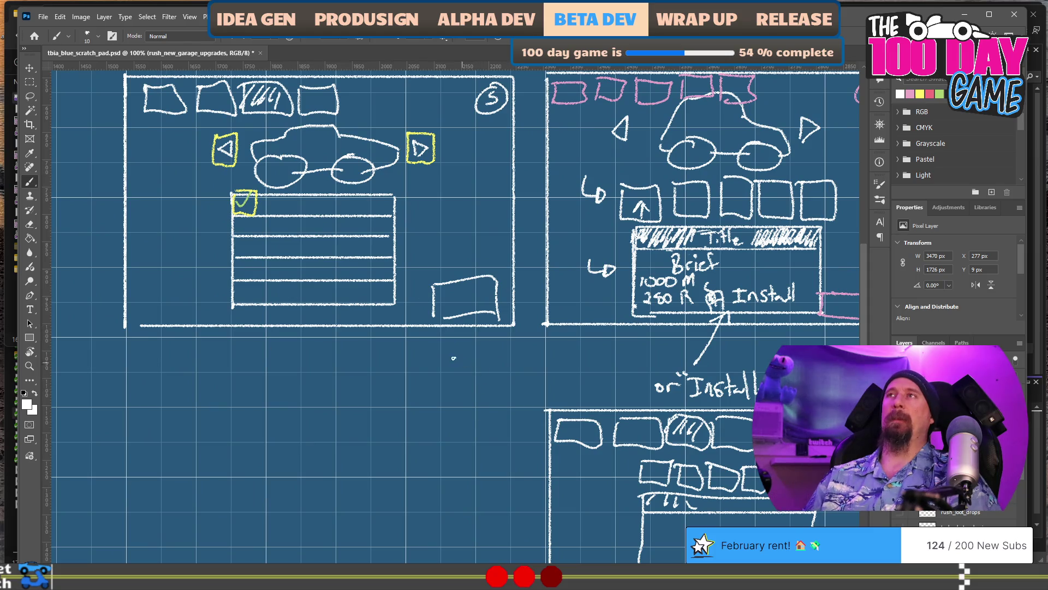
pyautogui.moveTo(398, 299)
pyautogui.mouseDown()
pyautogui.moveTo(188, 222)
pyautogui.moveTo(153, 195)
pyautogui.moveTo(129, 202)
pyautogui.mouseUp()
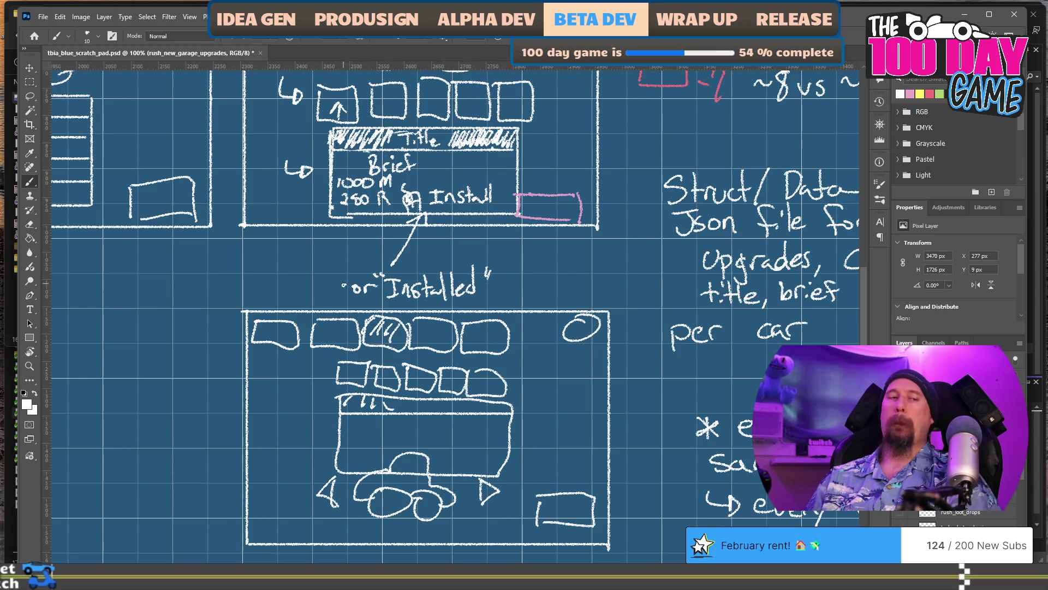
pyautogui.hotkey('ctrl', 's')
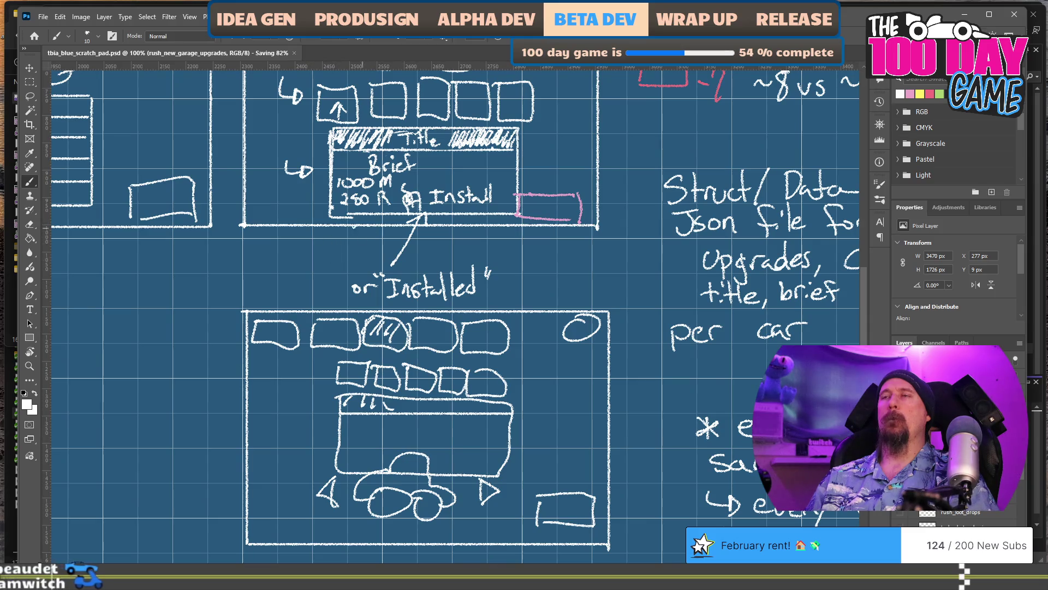
pyautogui.scroll(5, 336, 270)
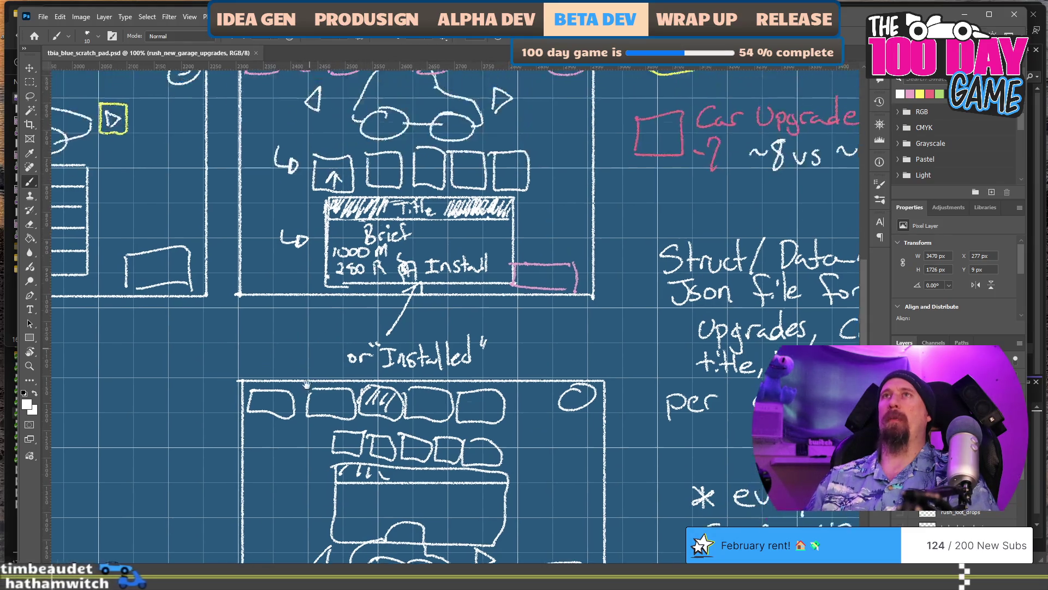
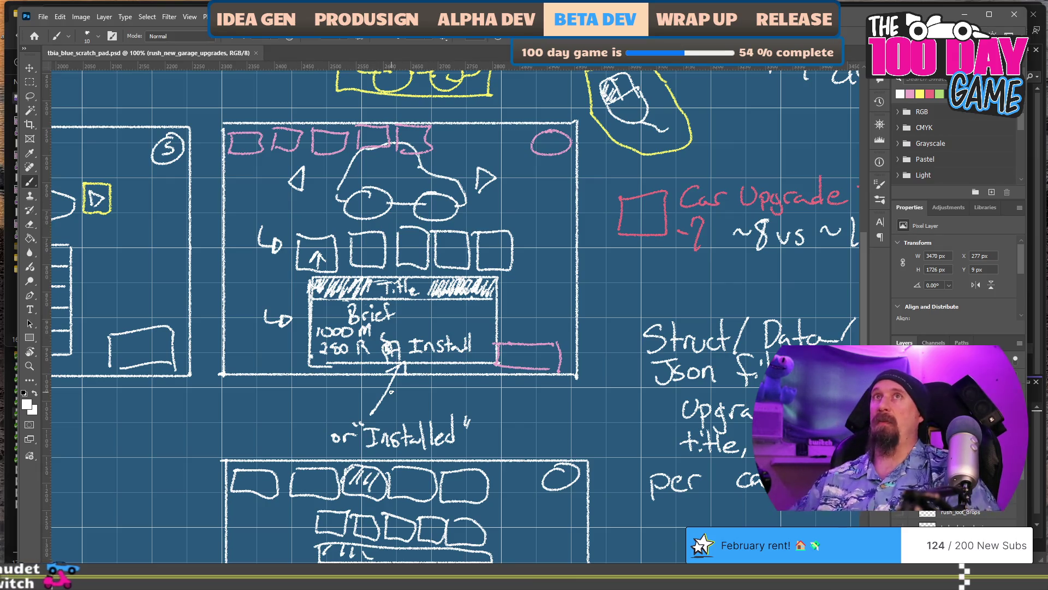
# Switch from the Photoshop garage sketch to the Rushcremental task list document.
pyautogui.hotkey('alt', 'Tab')
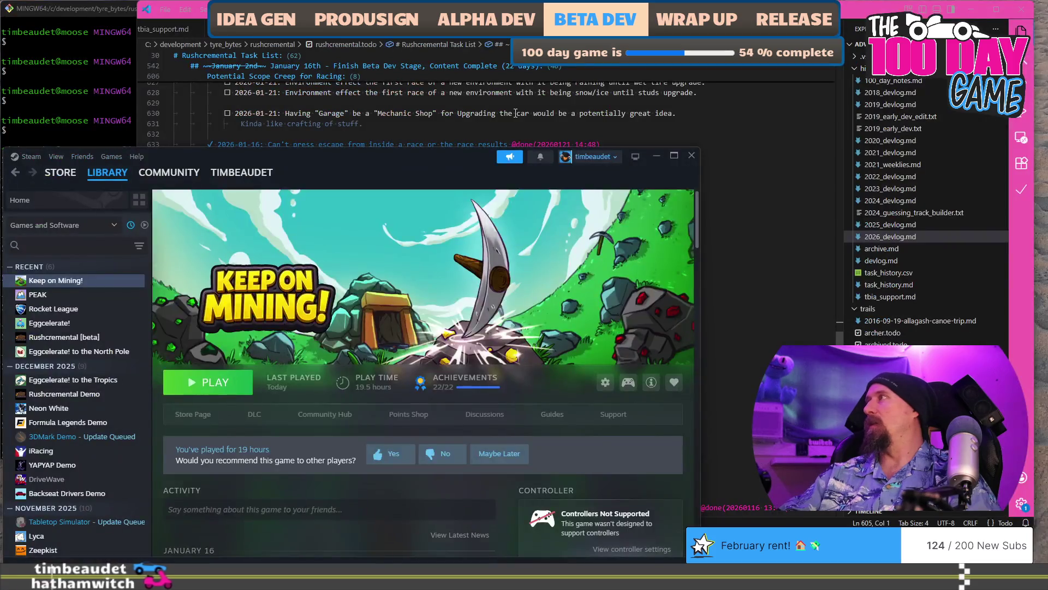
pyautogui.click(516, 113)
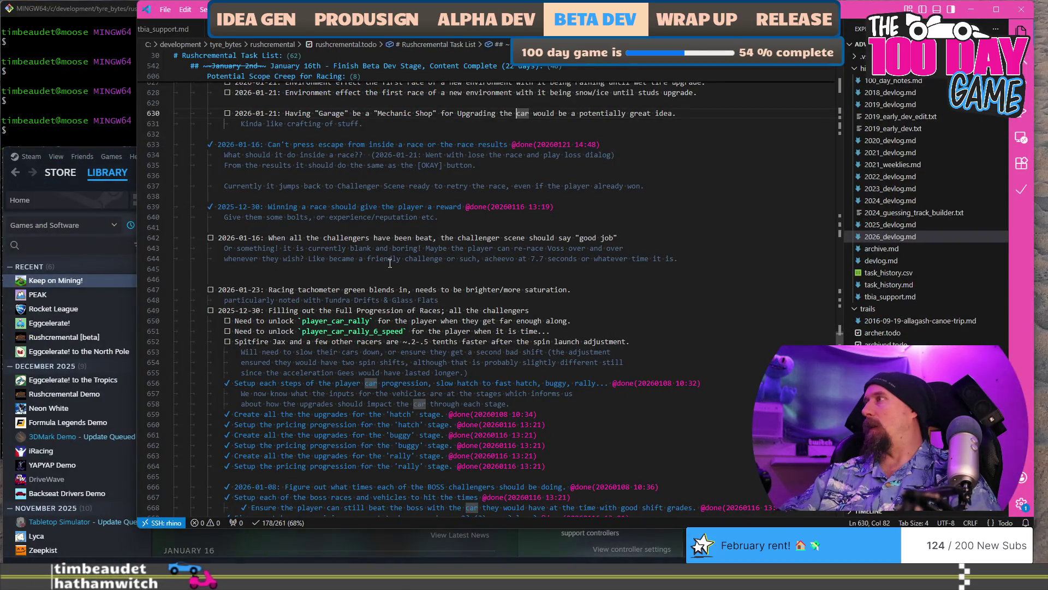
# Under the Camp sentence, note it's a direction to travel, guessing ~2 days implementing the scene and art-wise.
pyautogui.scroll(10, 390, 263)
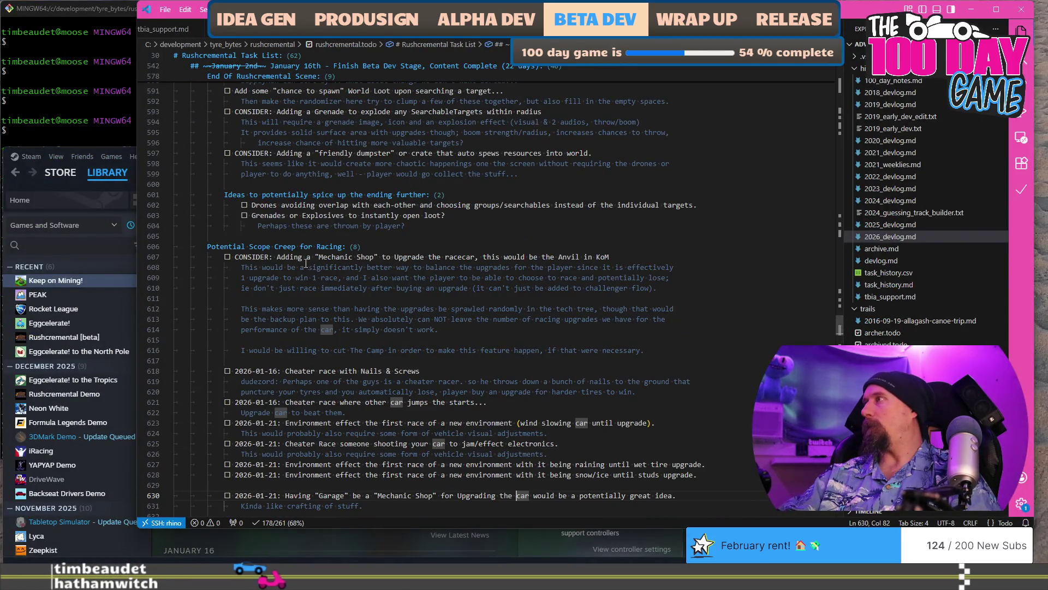
pyautogui.click(540, 350)
pyautogui.press('End')
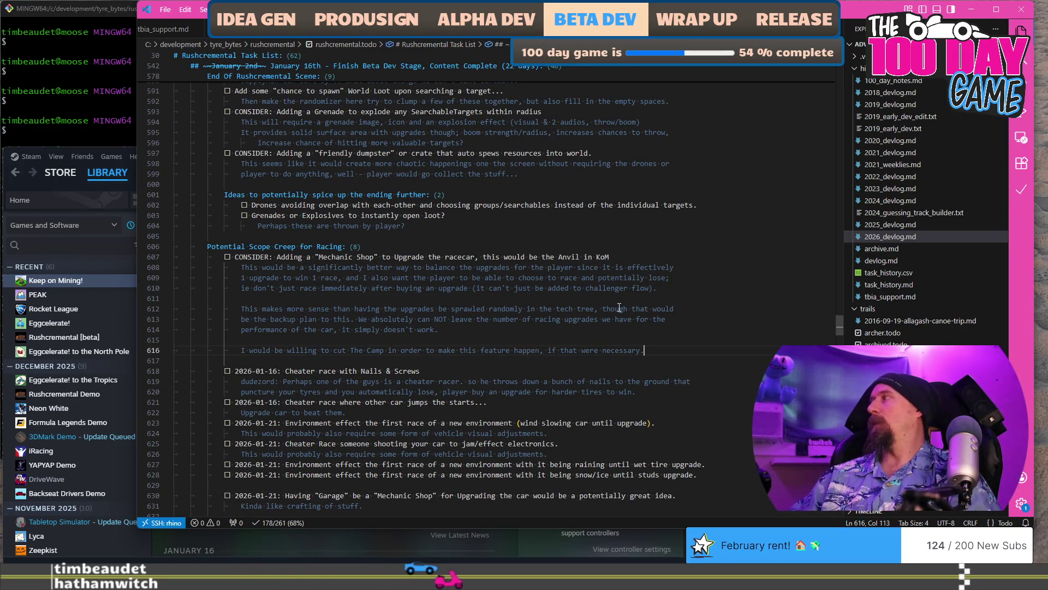
pyautogui.press('Return')
pyautogui.press('Return')
pyautogui.write('This is a')
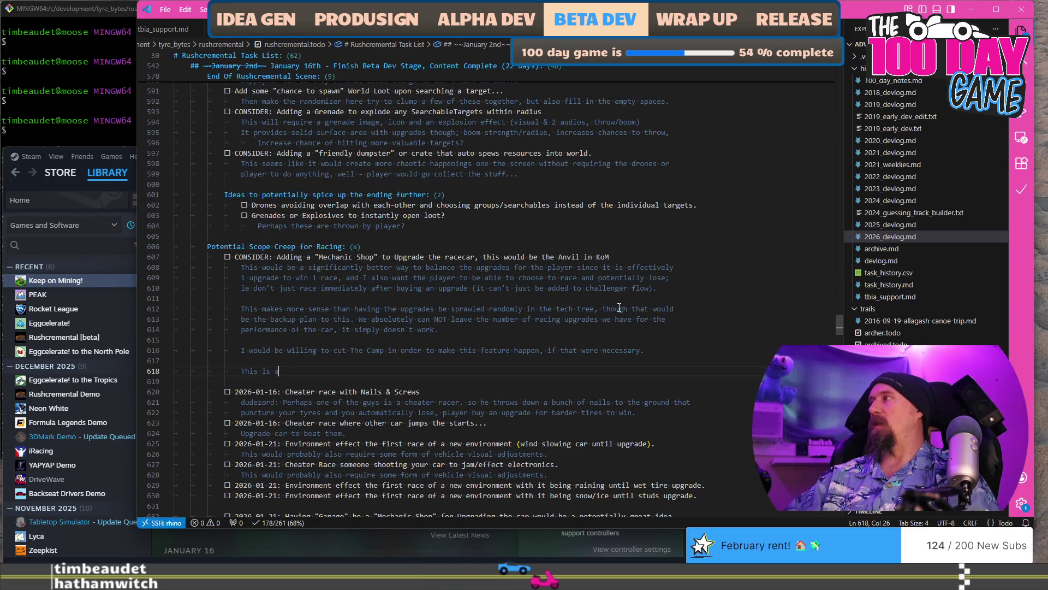
pyautogui.write('lmost certa')
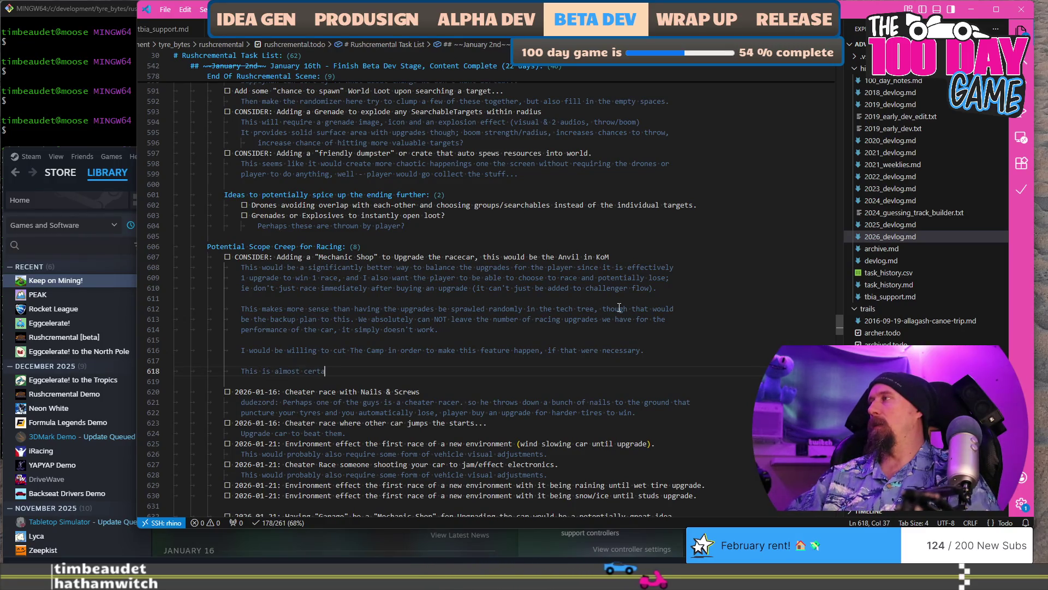
pyautogui.write('inl')
pyautogui.hotkey('ctrl', 'BackSpace')
pyautogui.write('certainly a ')
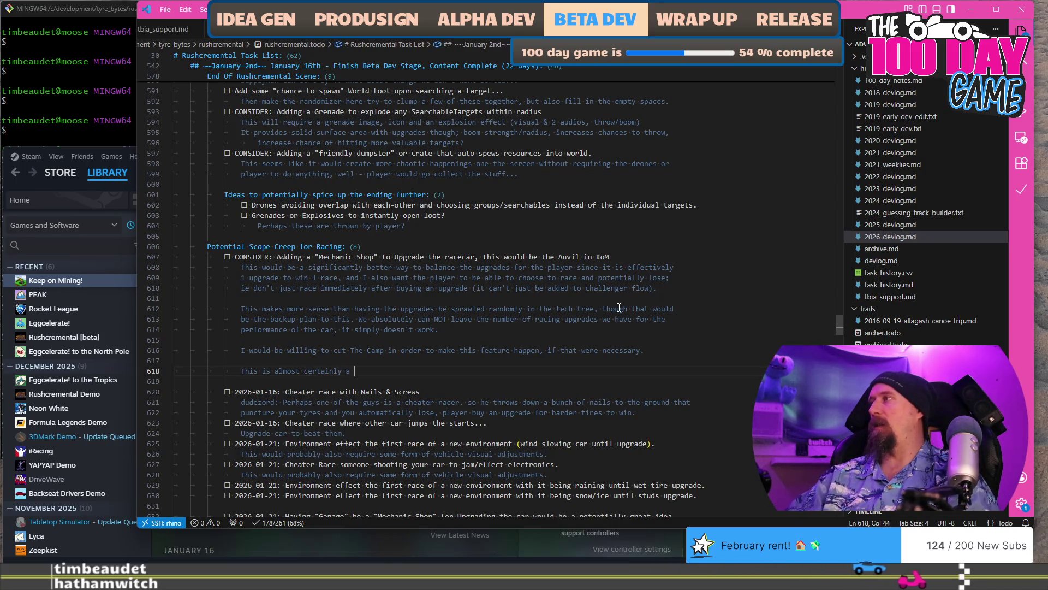
pyautogui.write('direction ')
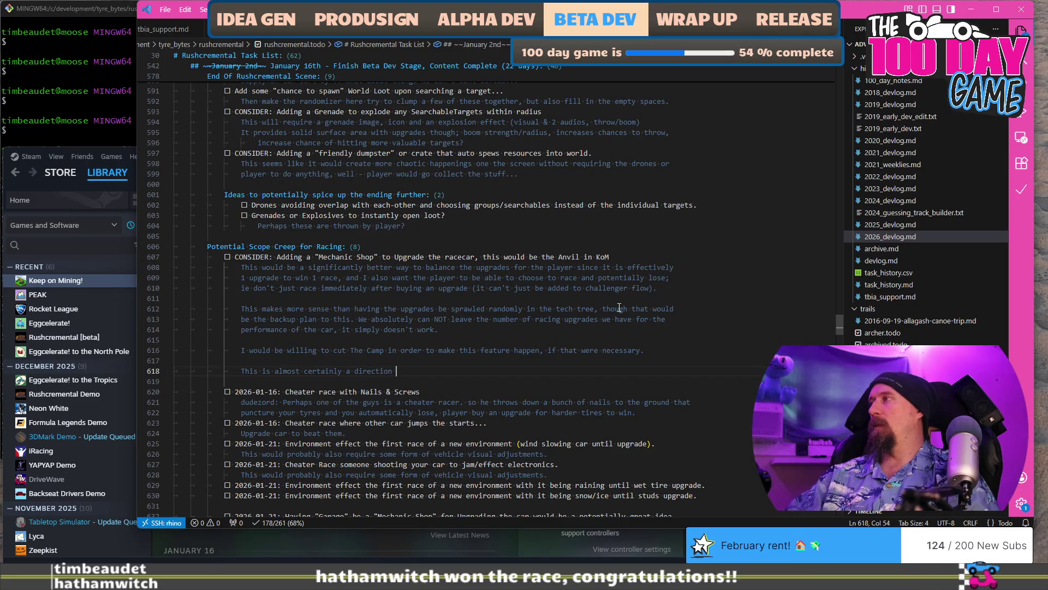
pyautogui.write('to travel')
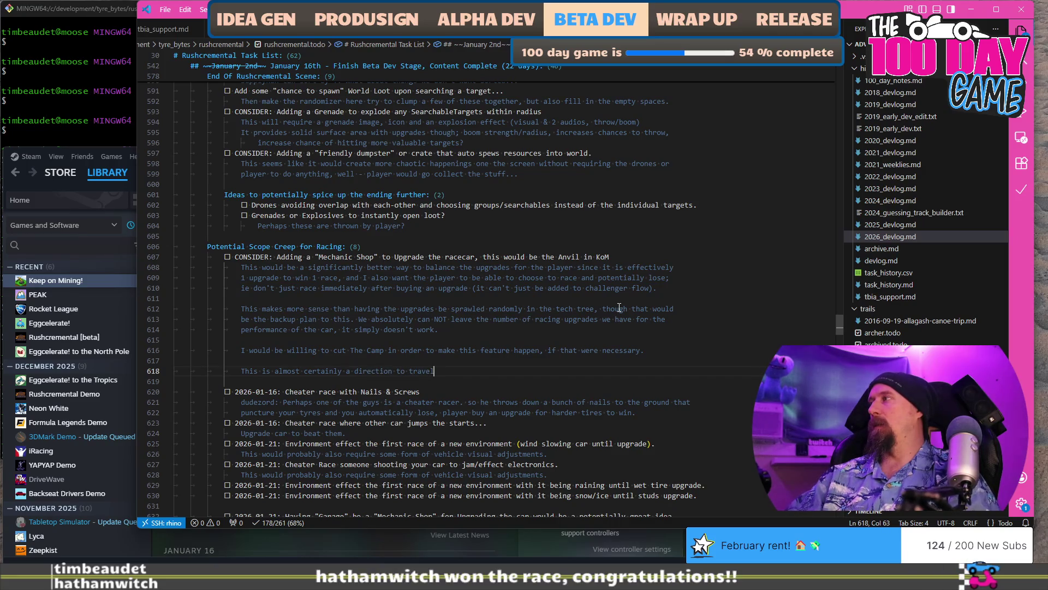
pyautogui.write(". I'd guess ")
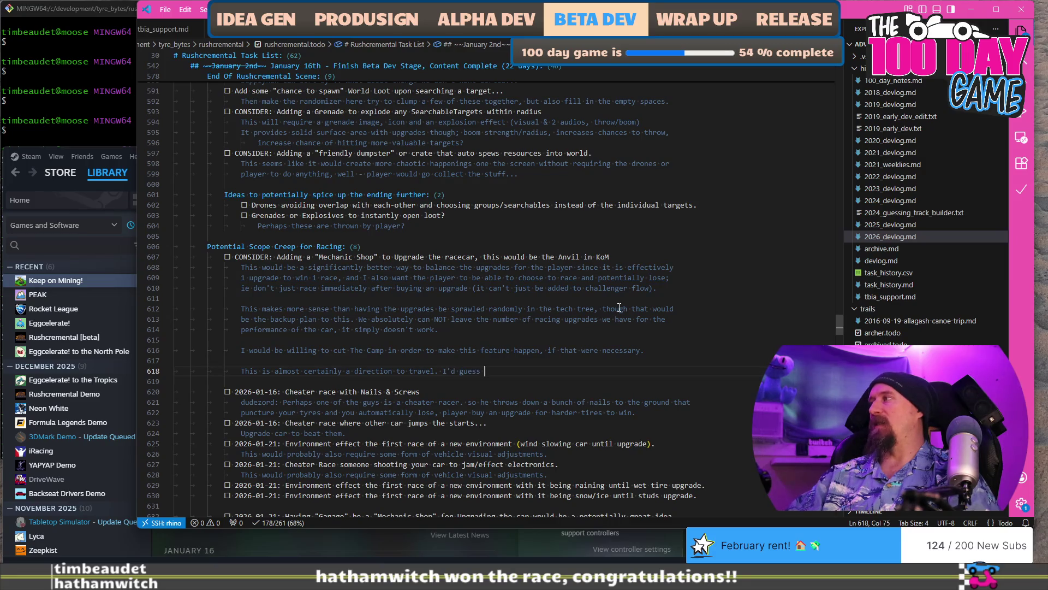
pyautogui.write('~2 d')
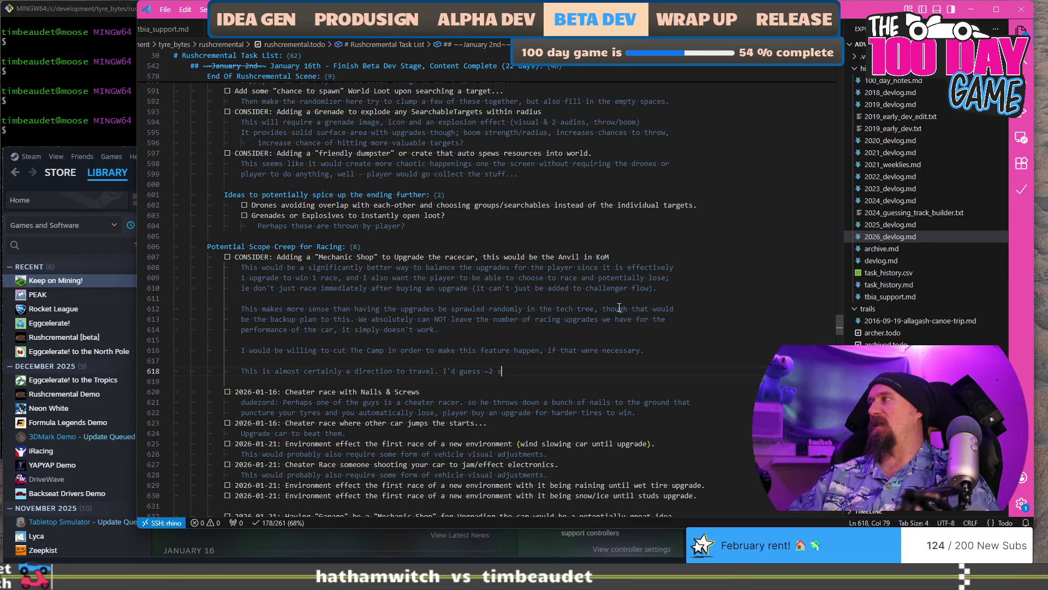
pyautogui.write('ays implem')
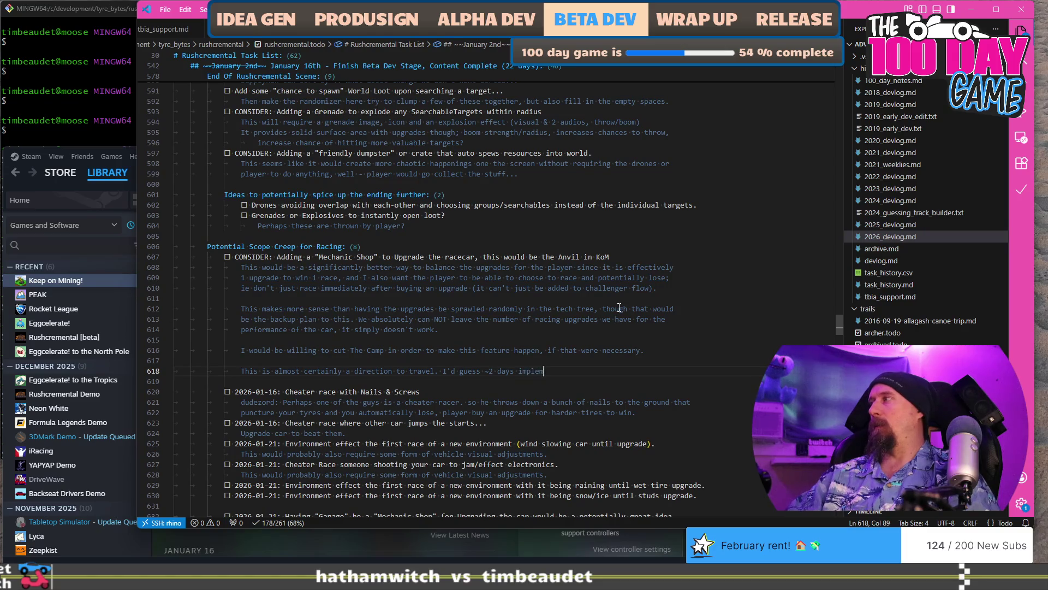
pyautogui.write('enting the scene,')
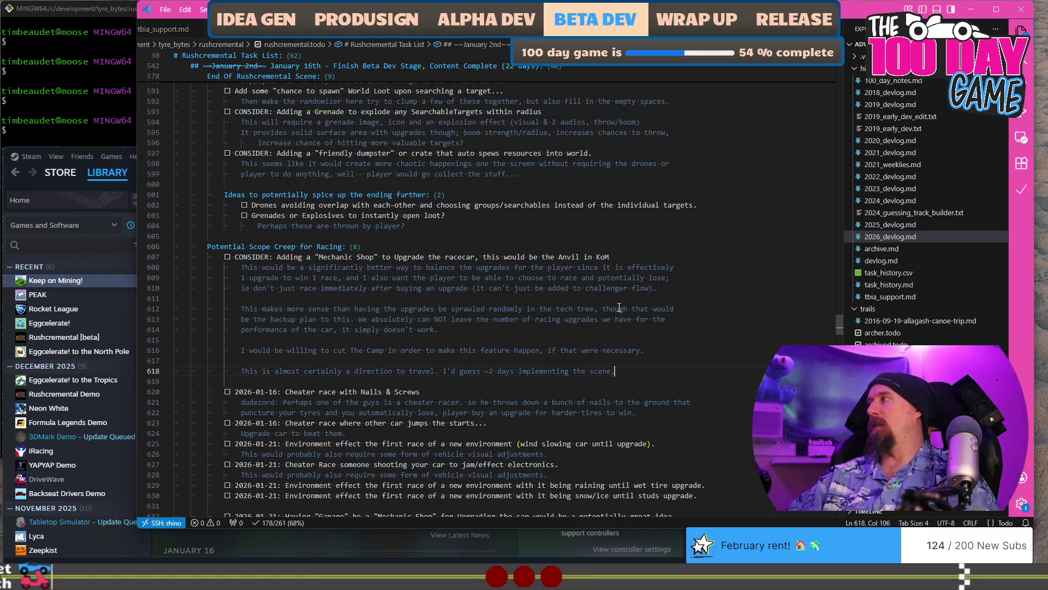
pyautogui.press('BackSpace')
pyautogui.write('and ')
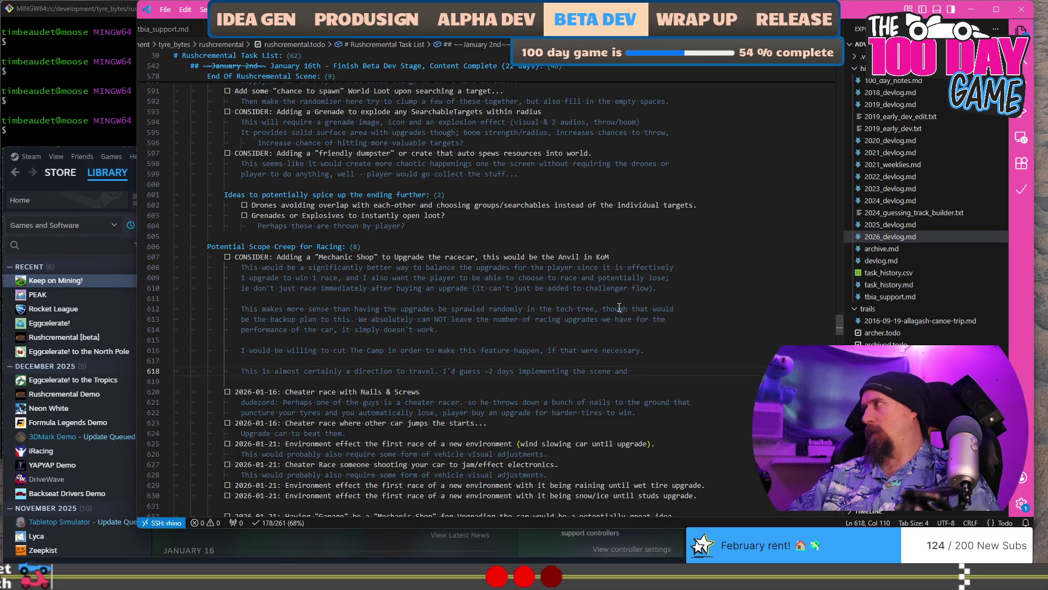
pyautogui.write('art-wise')
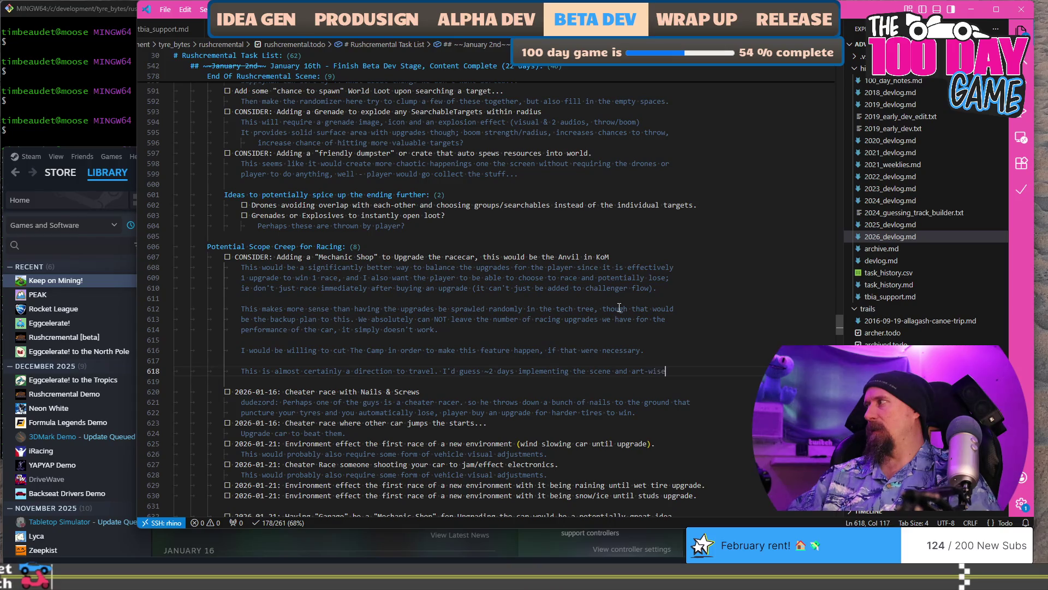
# Continue the note: it likely saves some time, and might add a new sound effect for installing a part.
pyautogui.press('Return')
pyautogui.write('it likely cu')
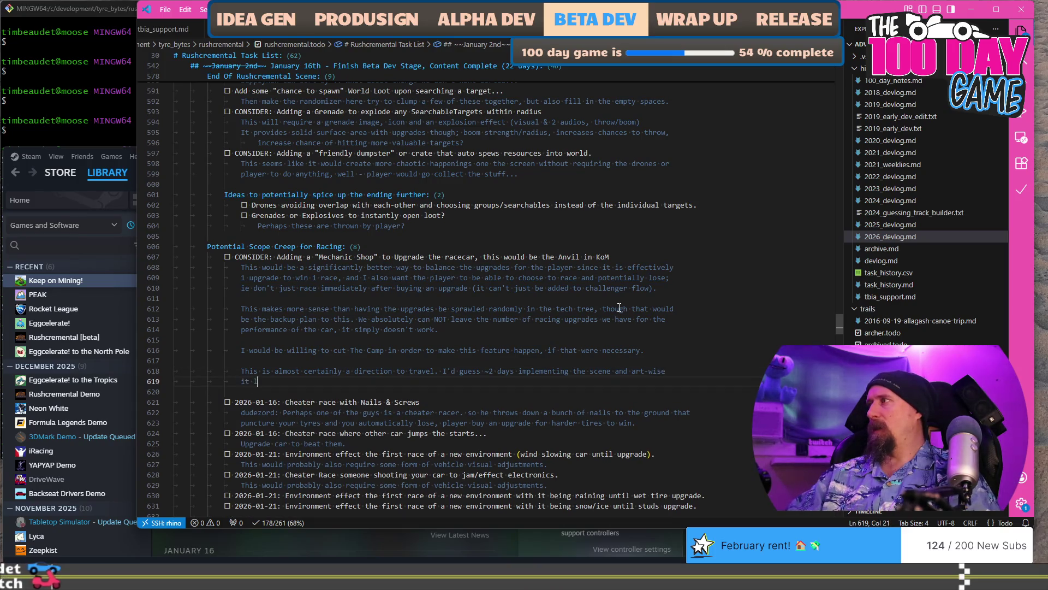
pyautogui.press('BackSpace')
pyautogui.press('BackSpace')
pyautogui.write('saves some time. It mi')
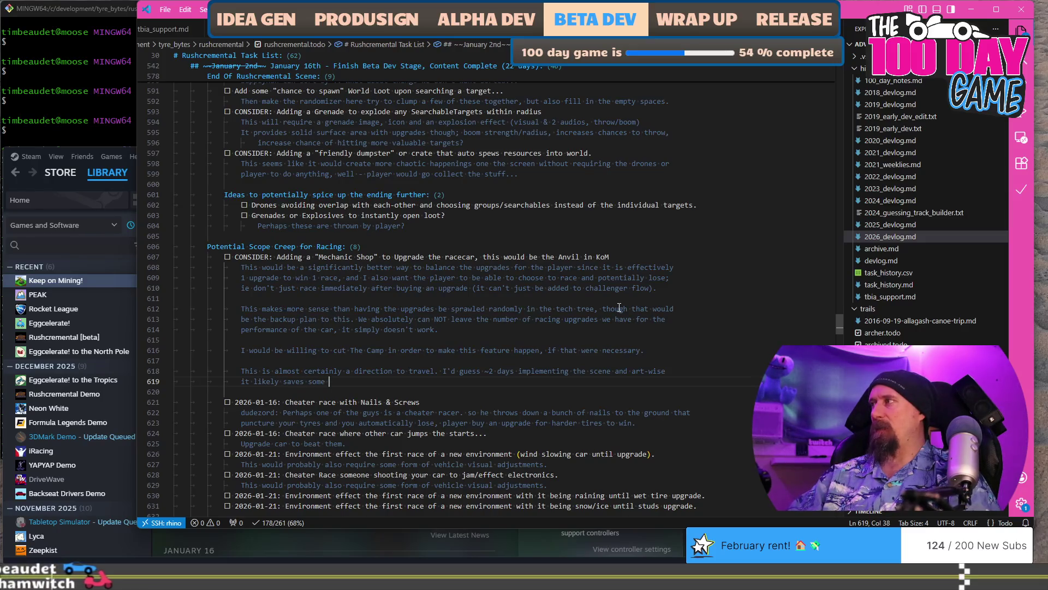
pyautogui.write('ght take a')
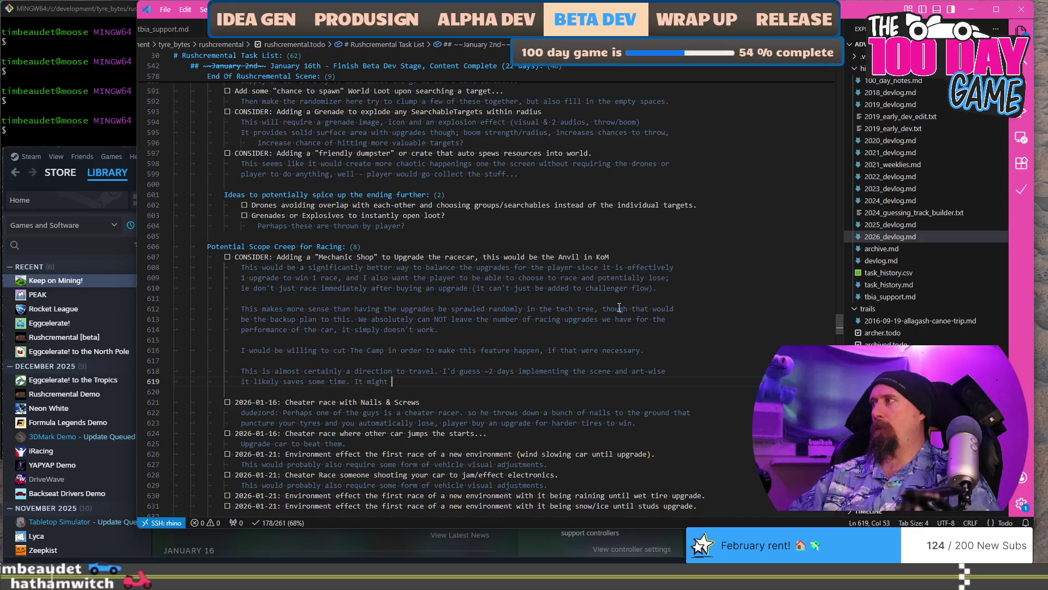
pyautogui.press('BackSpace')
pyautogui.press('BackSpace')
pyautogui.press('BackSpace')
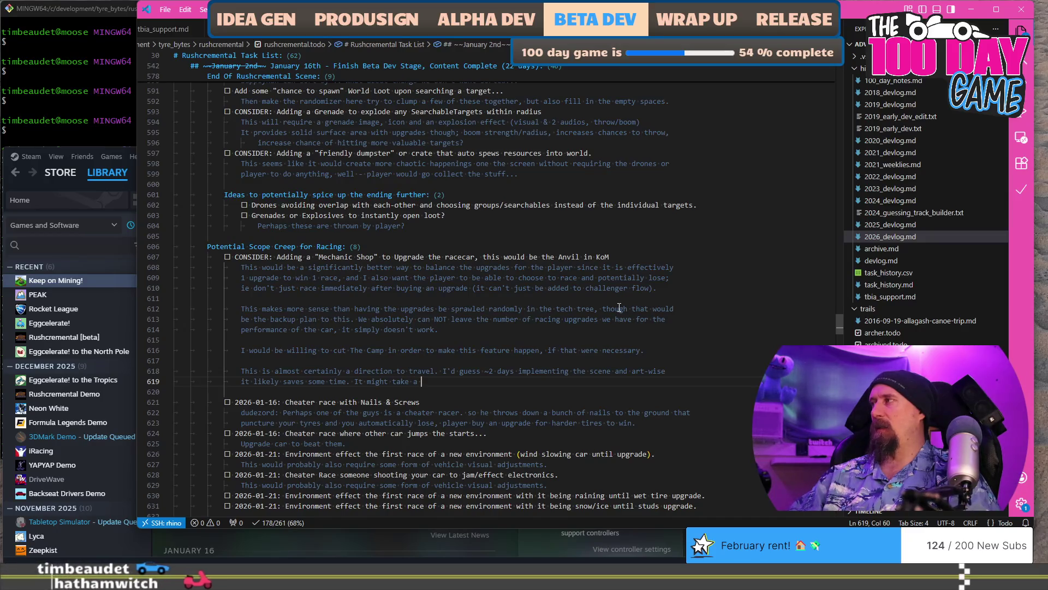
pyautogui.write('add a sound effec')
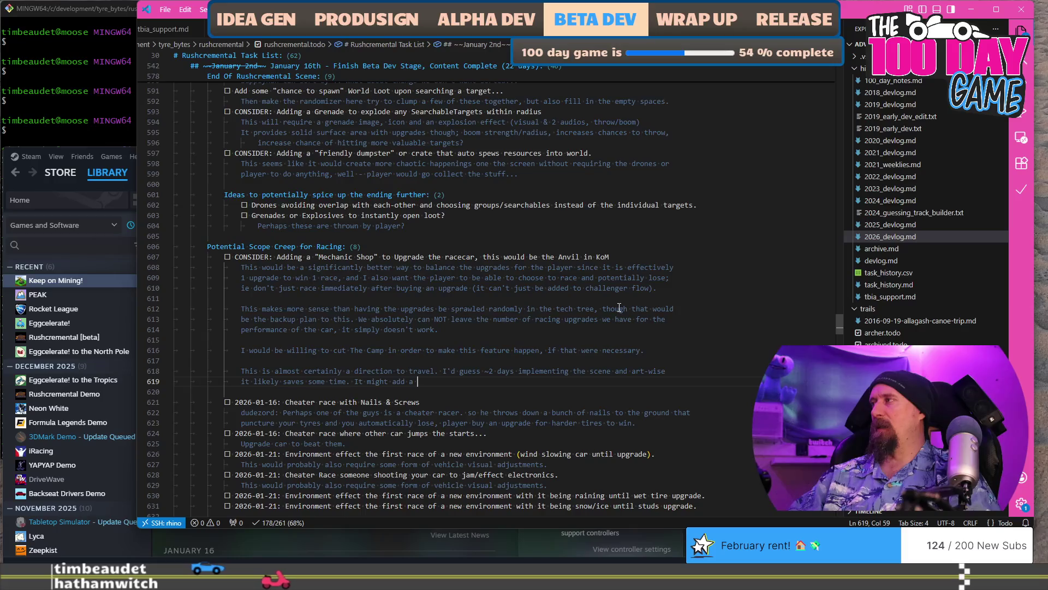
pyautogui.write('t or ')
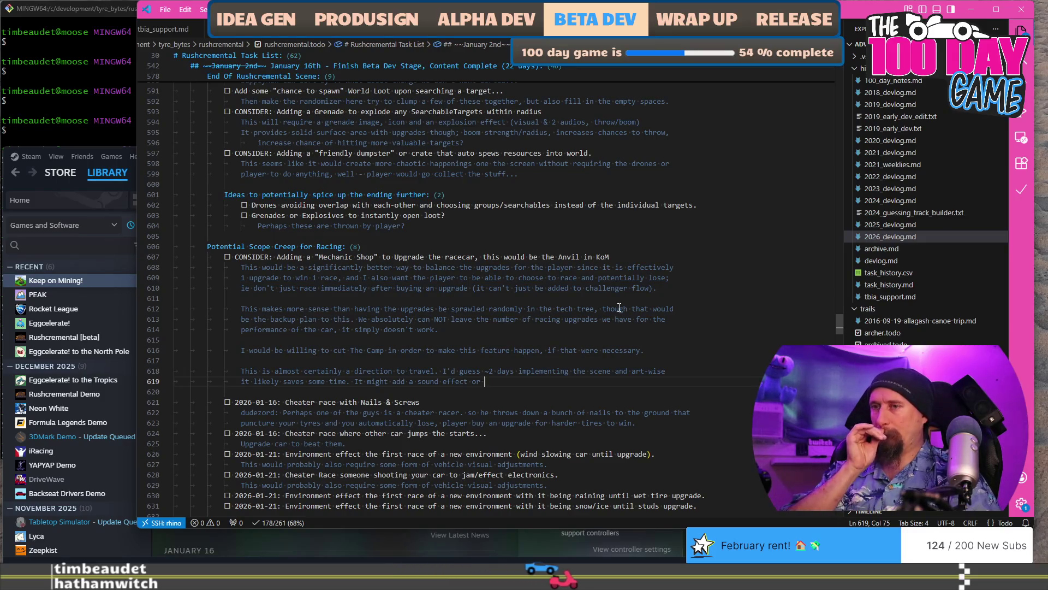
pyautogui.write('otehr')
pyautogui.hotkey('ctrl', 'BackSpace')
pyautogui.hotkey('ctrl', 'BackSpace')
pyautogui.hotkey('ctrl', 'Left')
pyautogui.hotkey('ctrl', 'Left')
pyautogui.write('new')
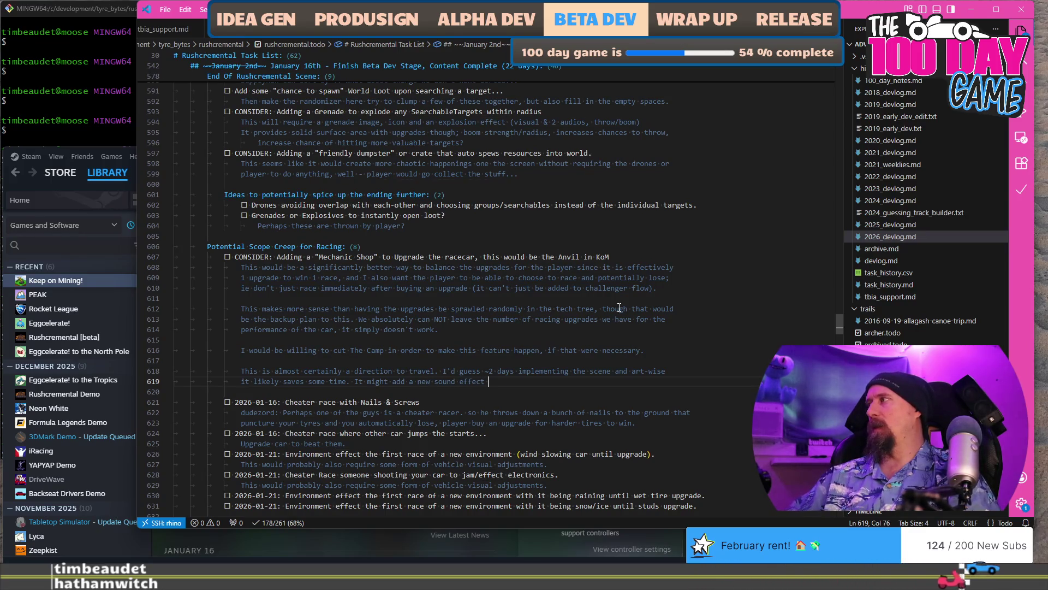
pyautogui.press('End')
pyautogui.write('for ')
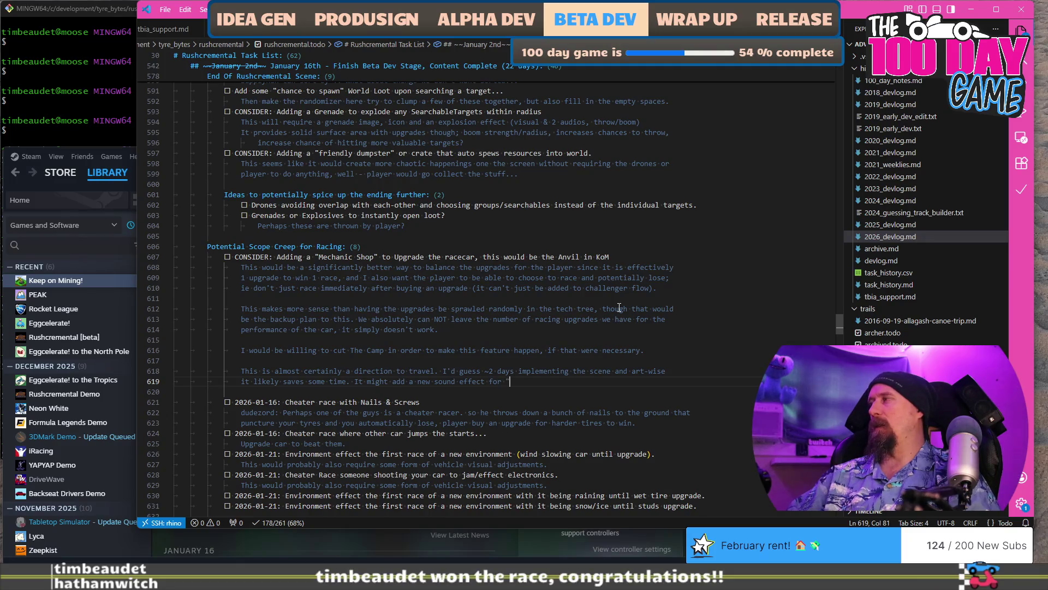
pyautogui.write('installing a ')
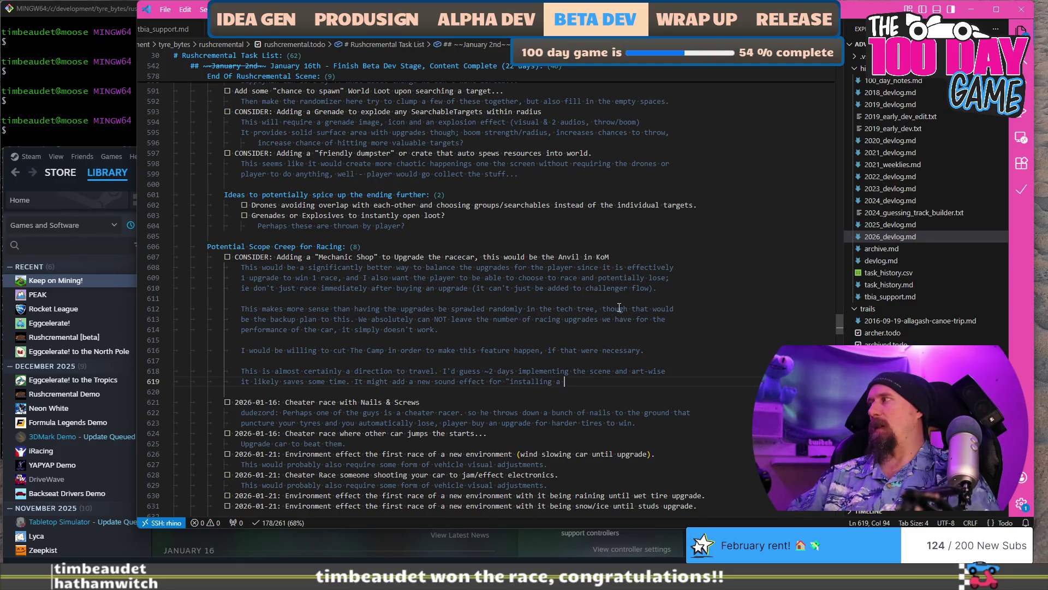
pyautogui.write('part" bu')
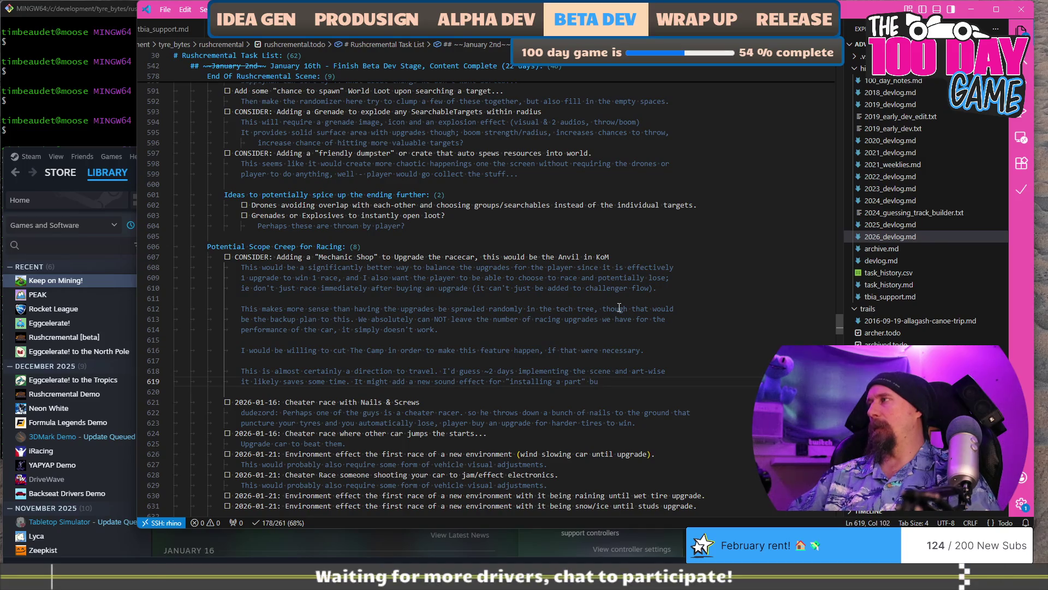
pyautogui.write('.')
pyautogui.write('.')
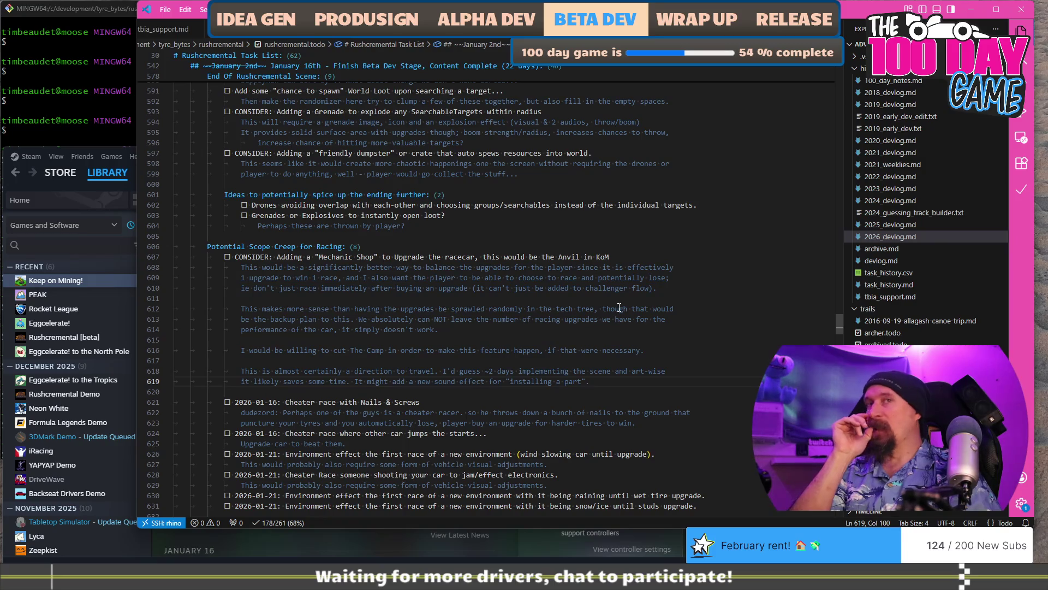
pyautogui.hotkey('alt', 'Tab')
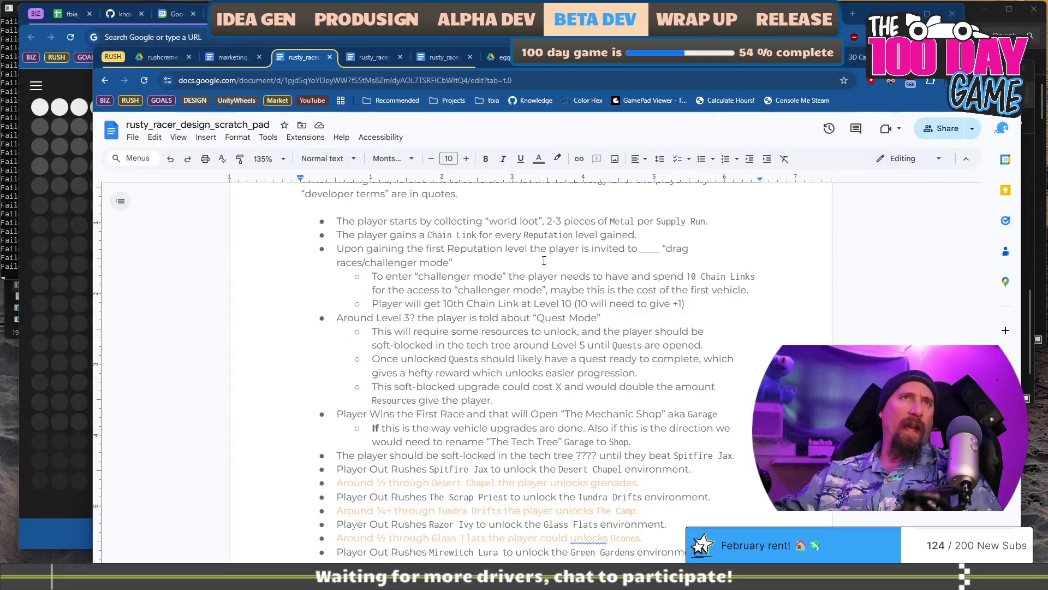
# Reread the design doc's first bullet about world loot, then return to the game code.
pyautogui.moveTo(337, 221)
pyautogui.mouseDown()
pyautogui.moveTo(611, 248)
pyautogui.moveTo(604, 235)
pyautogui.moveTo(630, 229)
pyautogui.mouseUp()
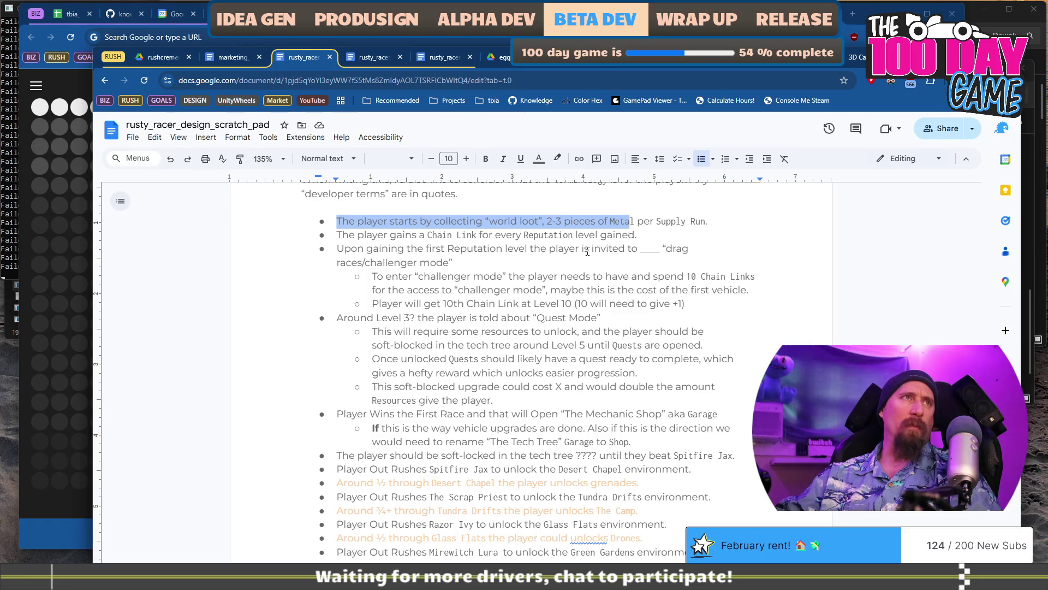
pyautogui.click(421, 237)
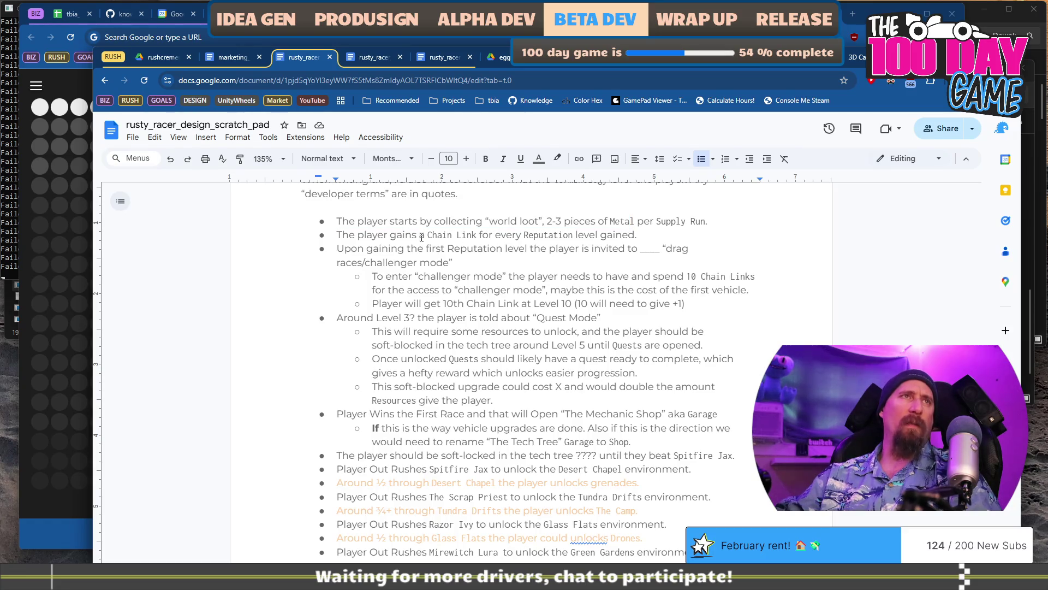
pyautogui.hotkey('alt', 'Tab')
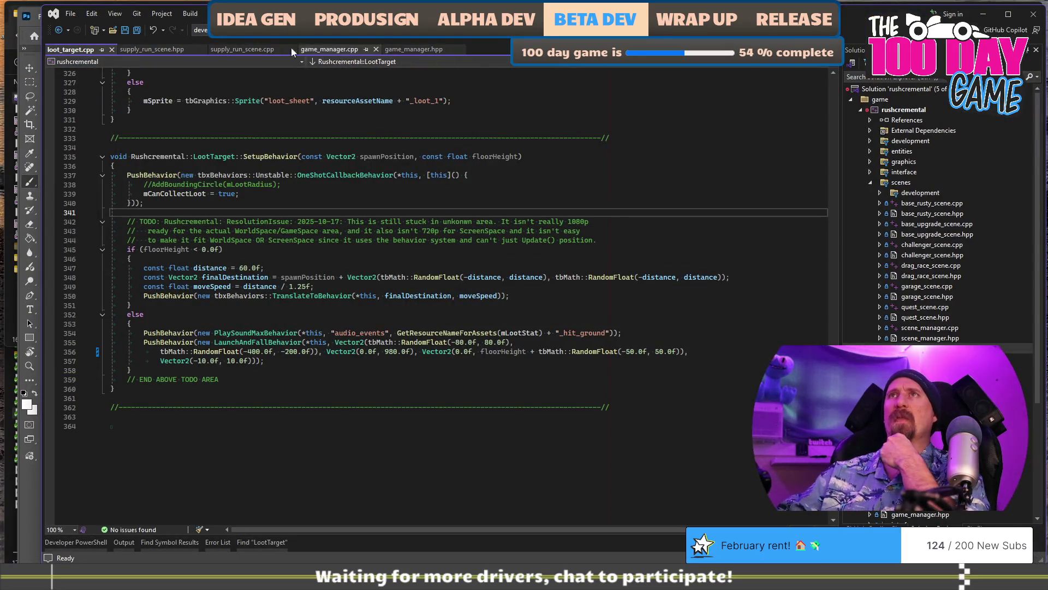
# Open supply_run_scene.cpp and search it for 'WorldLo'.
pyautogui.click(228, 51)
pyautogui.moveTo(156, 52); pyautogui.dragTo(221, 51)
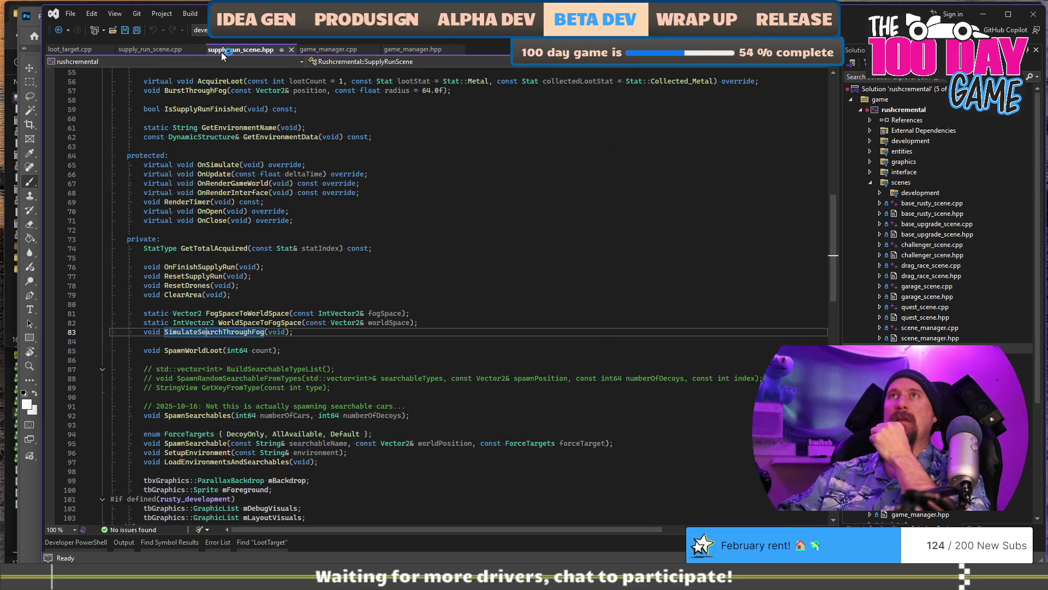
pyautogui.click(158, 51)
pyautogui.click(471, 202)
pyautogui.hotkey('ctrl', 'f')
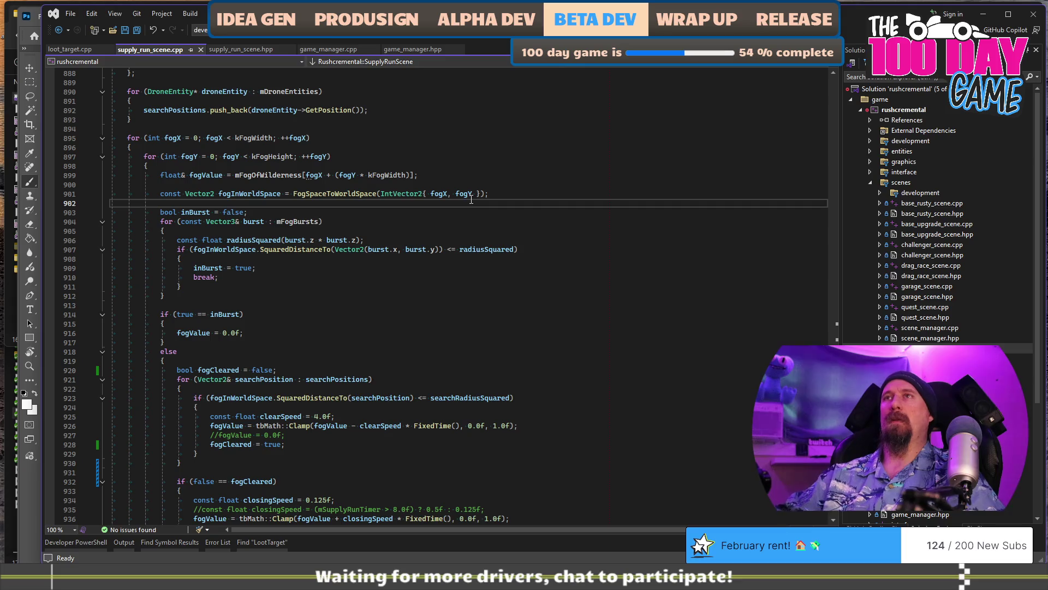
pyautogui.write('WorldLo')
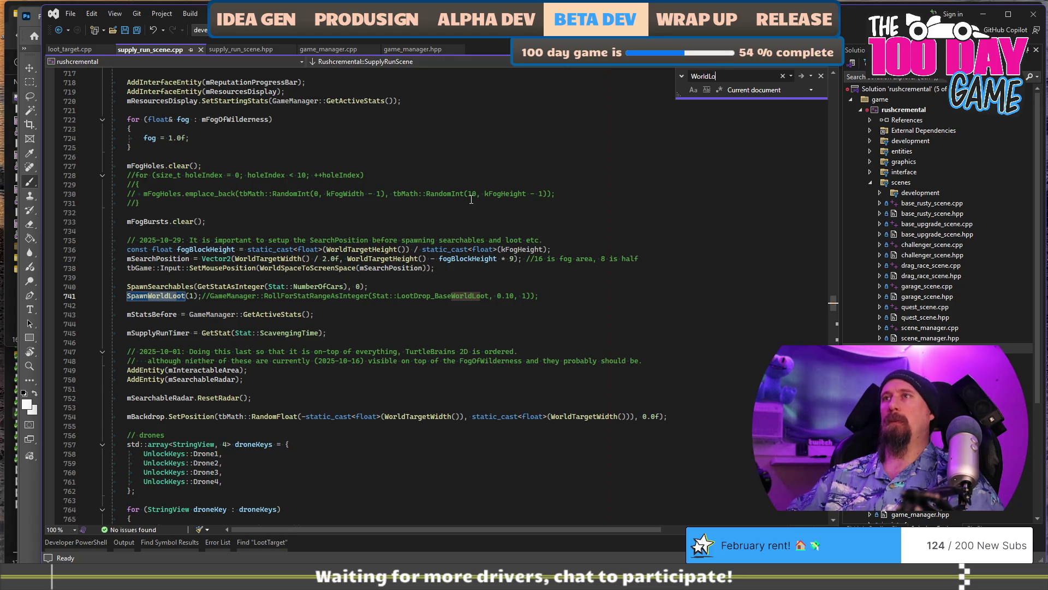
# Review the code around line 741's SpawnWorldLoot(1) call and its commented-out stat roll.
pyautogui.click(586, 294)
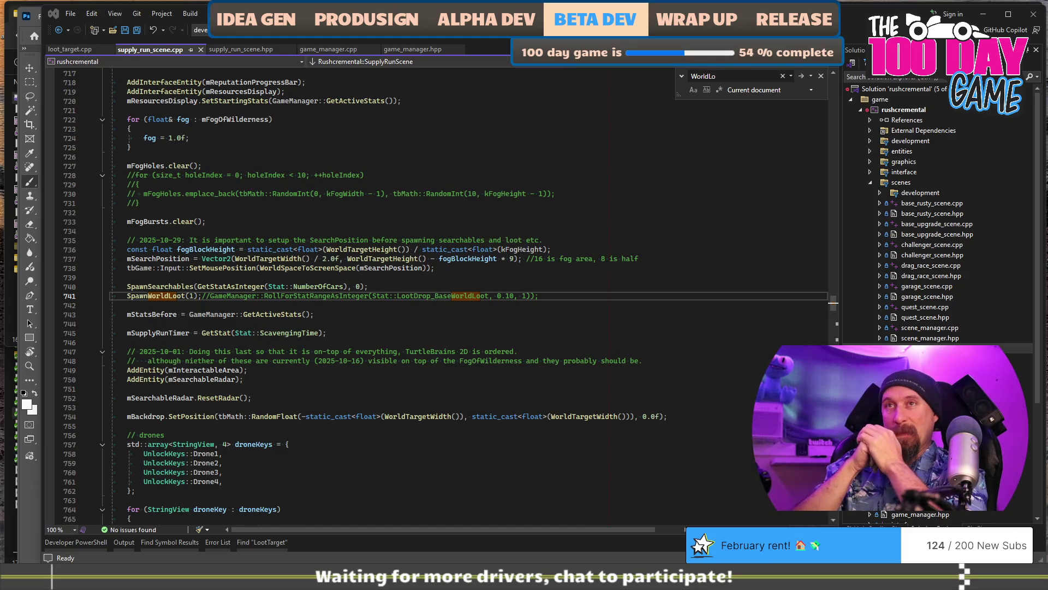
pyautogui.scroll(4, 367, 336)
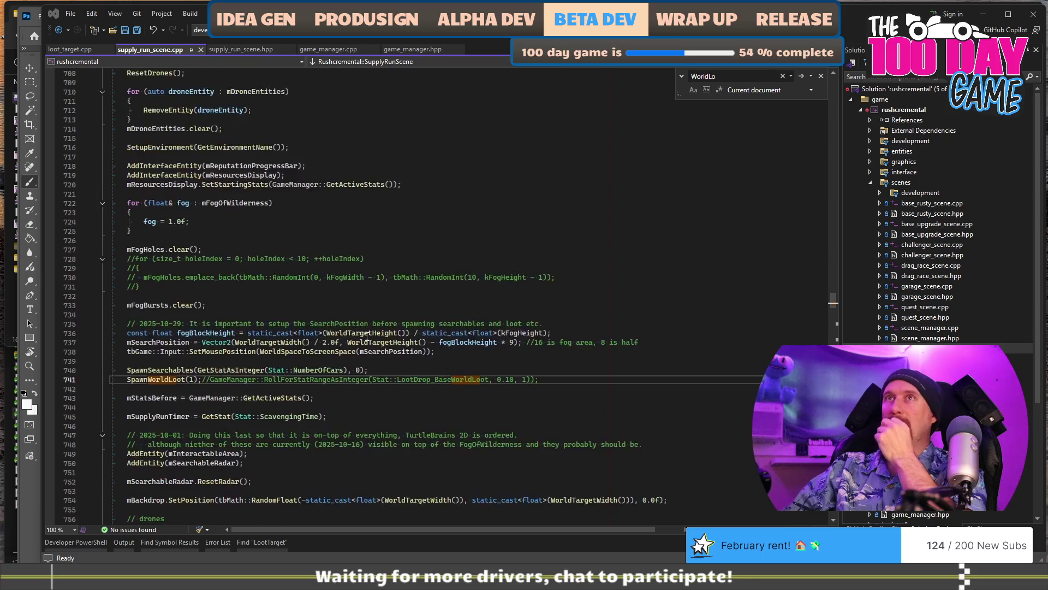
pyautogui.scroll(5, 367, 336)
pyautogui.scroll(-7, 367, 336)
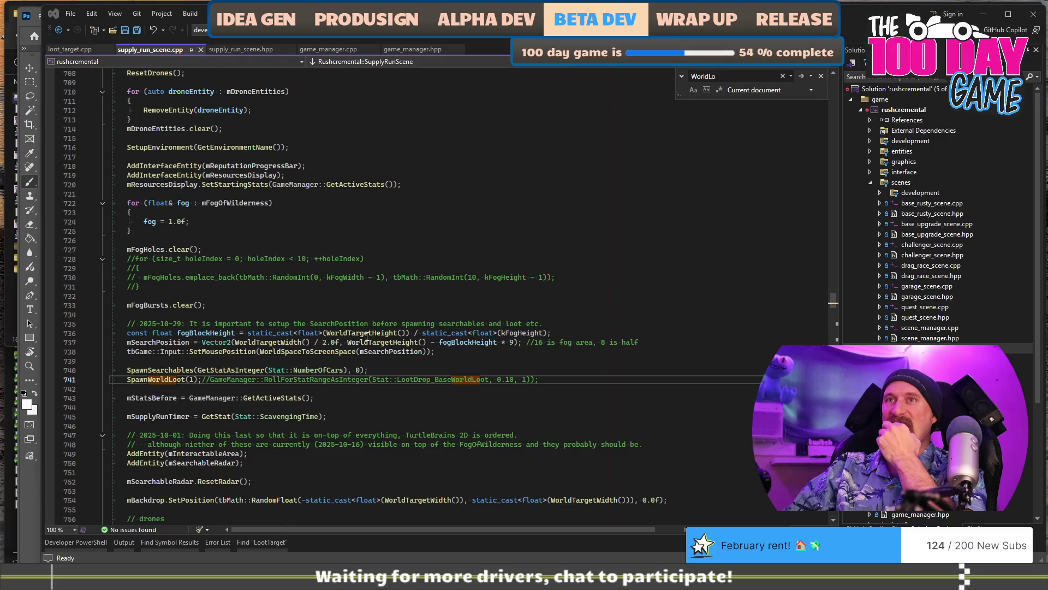
pyautogui.scroll(-4, 367, 337)
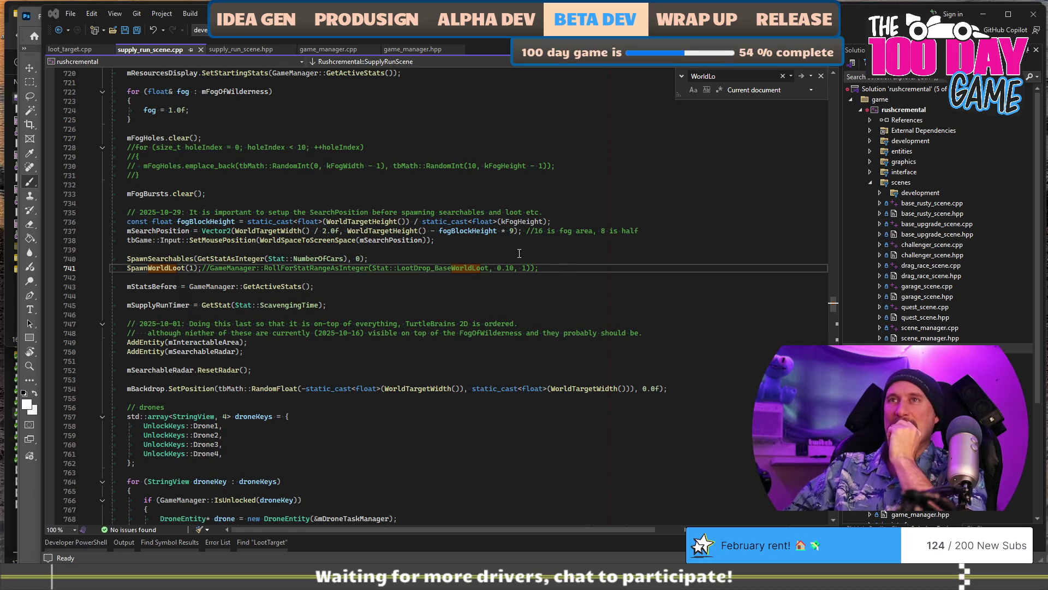
pyautogui.scroll(-4, 519, 252)
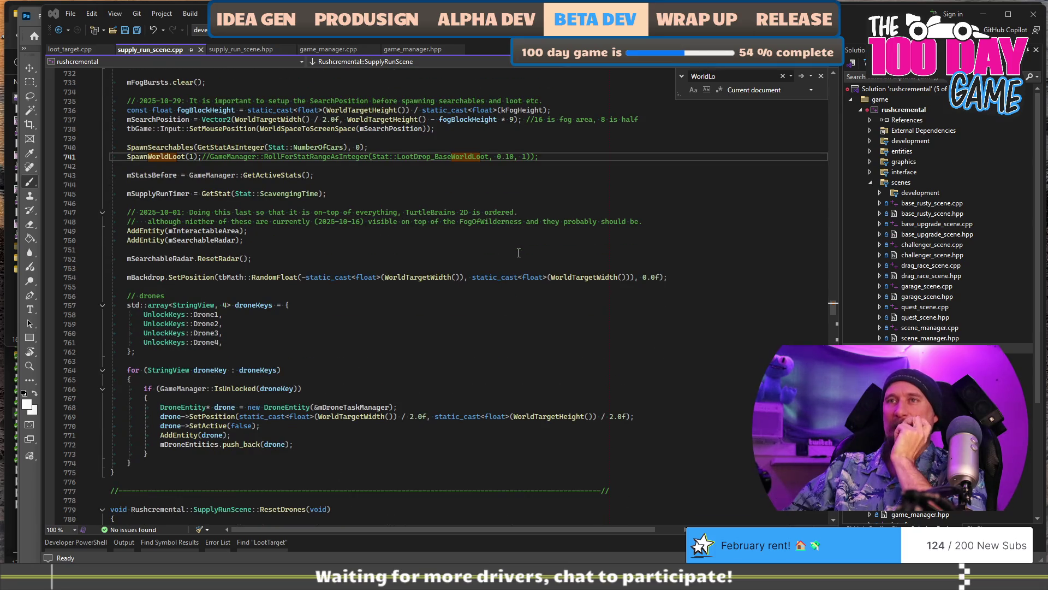
pyautogui.scroll(-2, 518, 252)
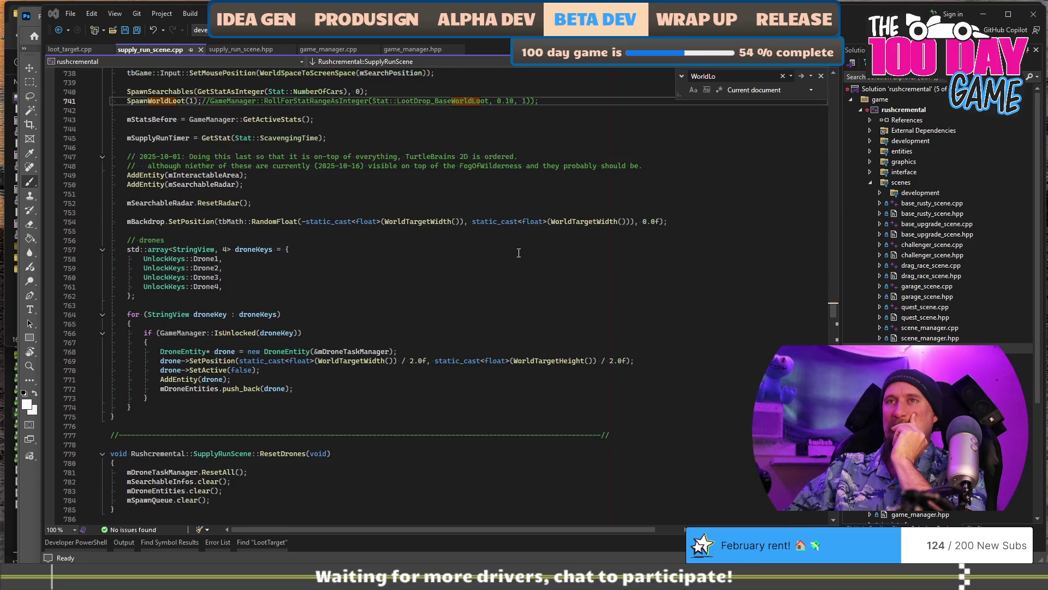
pyautogui.scroll(7, 347, 310)
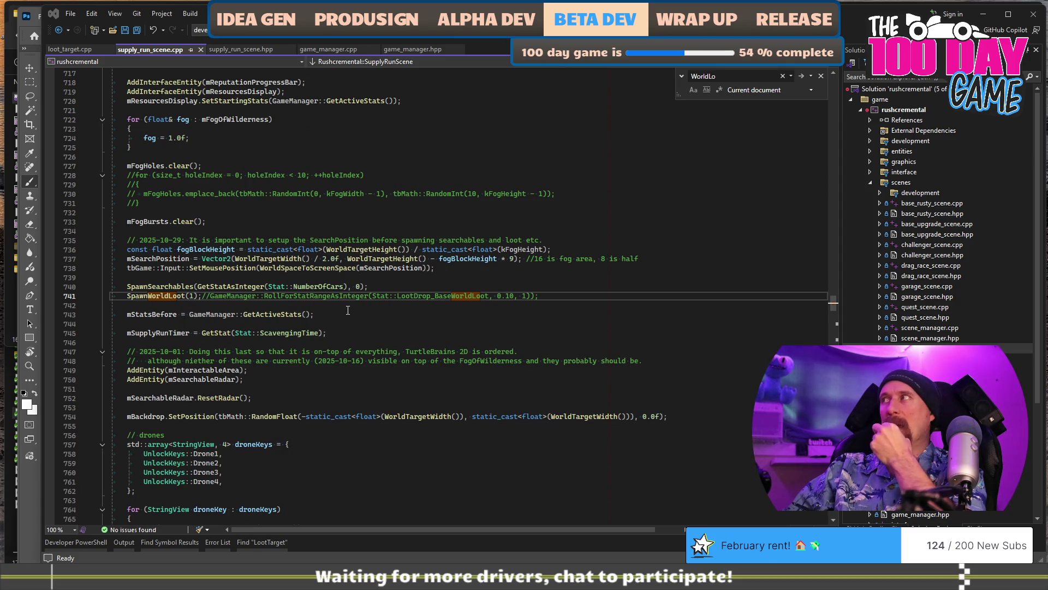
pyautogui.click(348, 309)
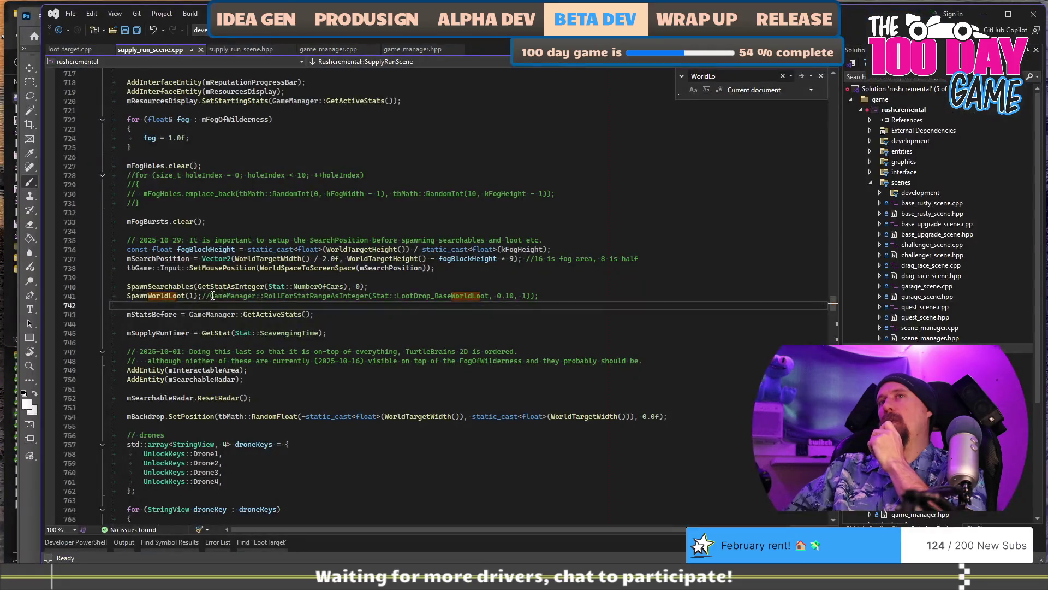
pyautogui.click(212, 296)
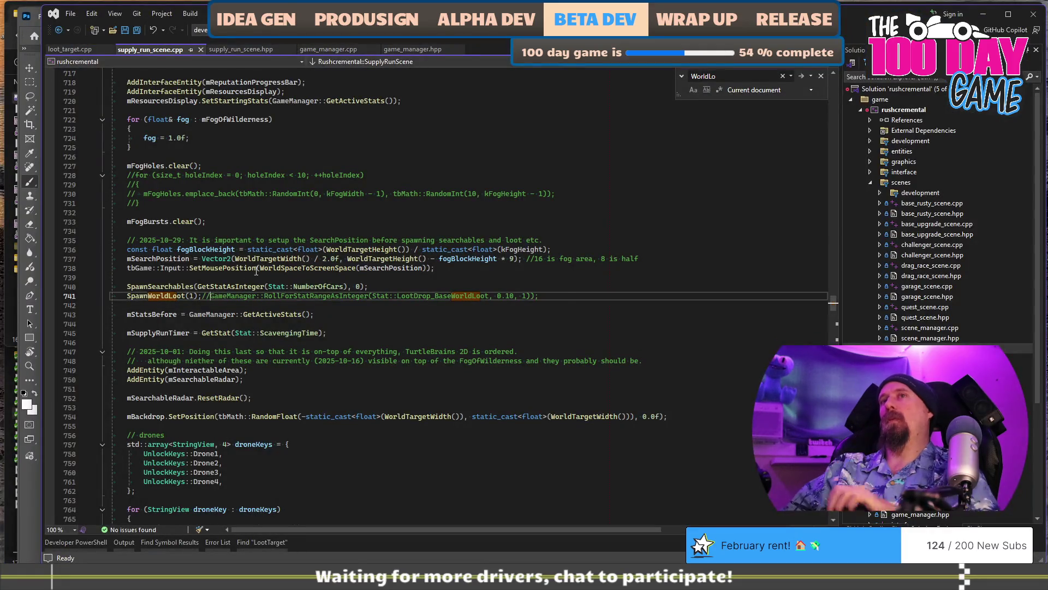
# Replace SpawnWorldLoot(1) on line 741 with the uncommented RollForStatRangeAsInteger call, fix the extra parenthesis, and save.
pyautogui.hotkey('shift', 'Home')
pyautogui.press('Delete')
pyautogui.hotkey('ctrl', 's')
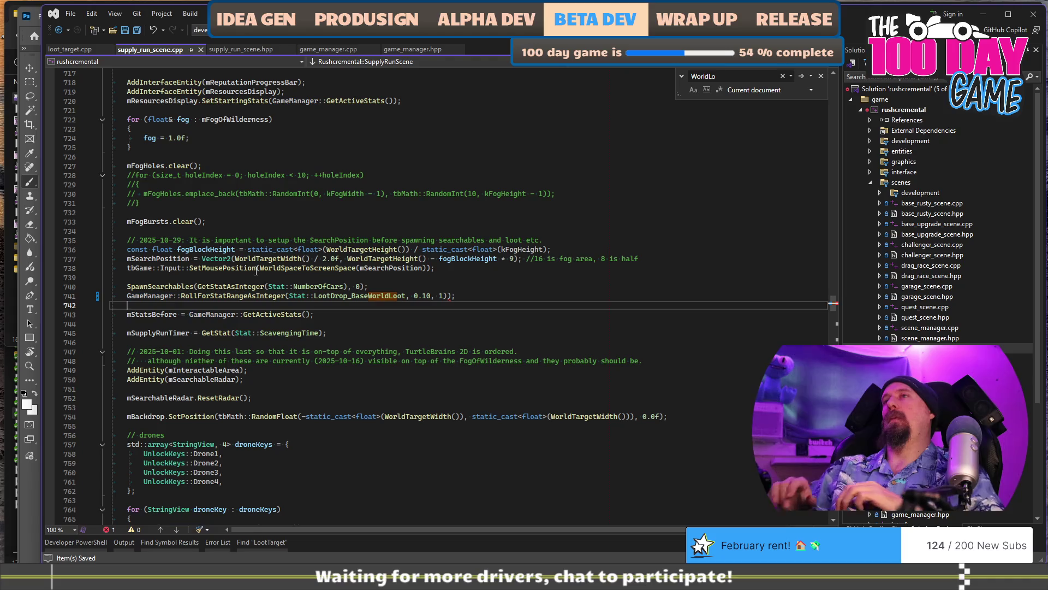
pyautogui.press('End')
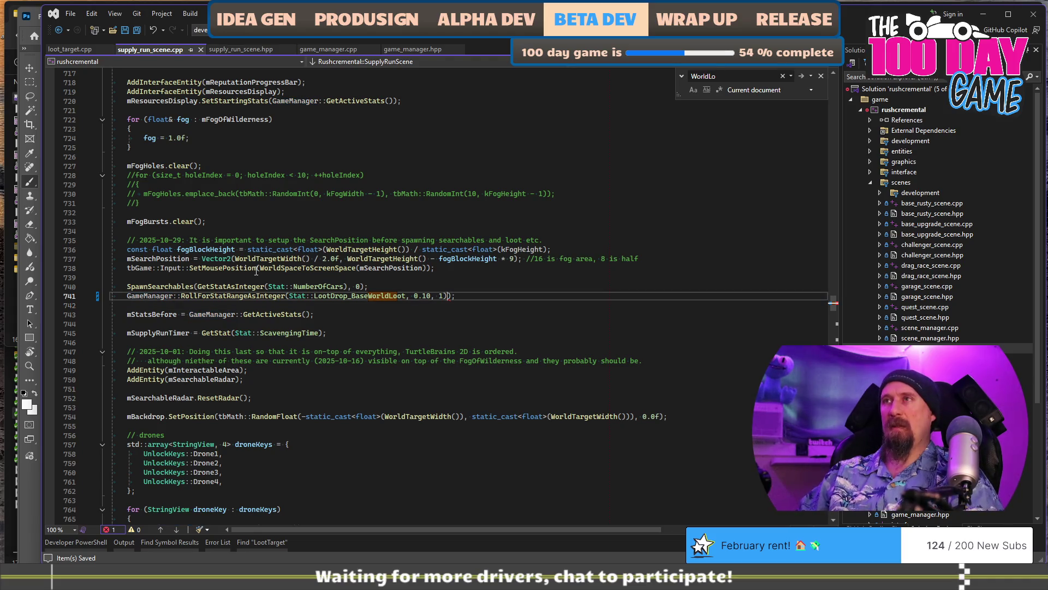
pyautogui.press('Left')
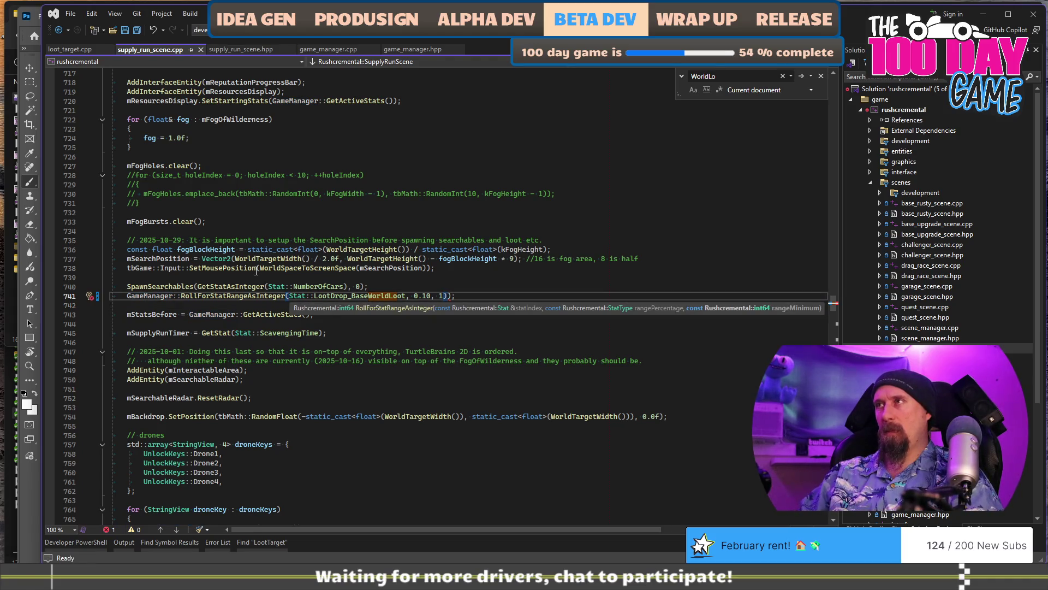
pyautogui.press('BackSpace')
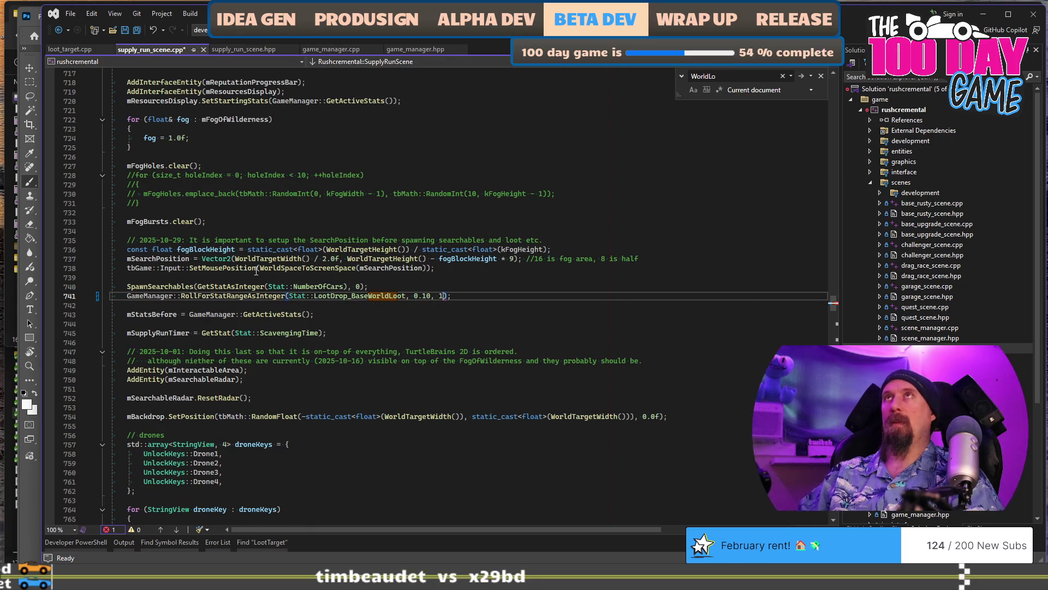
pyautogui.press('Down')
pyautogui.hotkey('ctrl', 's')
pyautogui.press('Up')
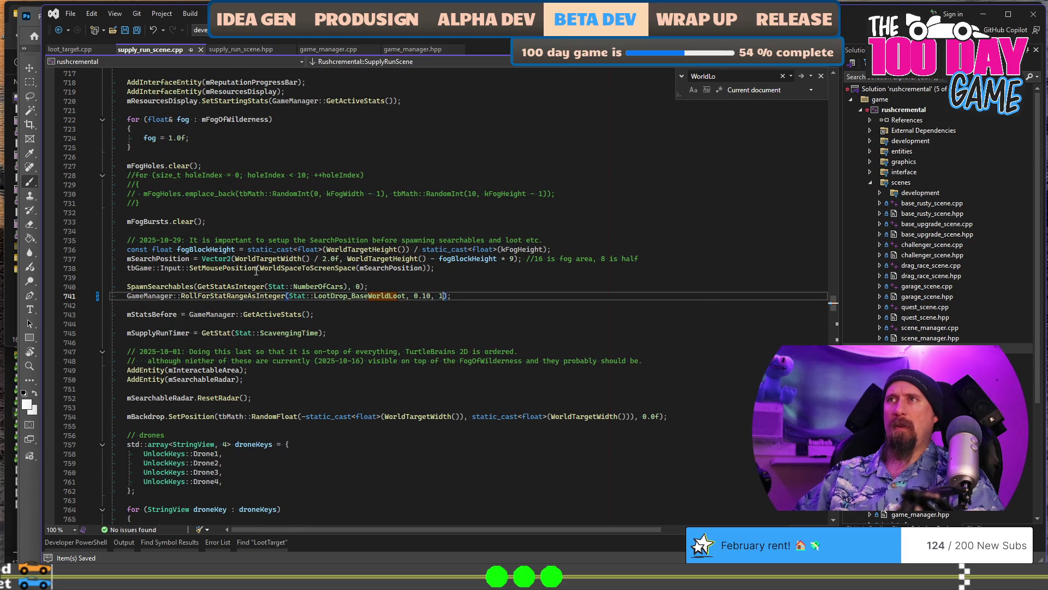
# Check the RollForStatRangeAsInteger parameter info, then build the game project.
pyautogui.hotkey('ctrl', 'shift', 'space')
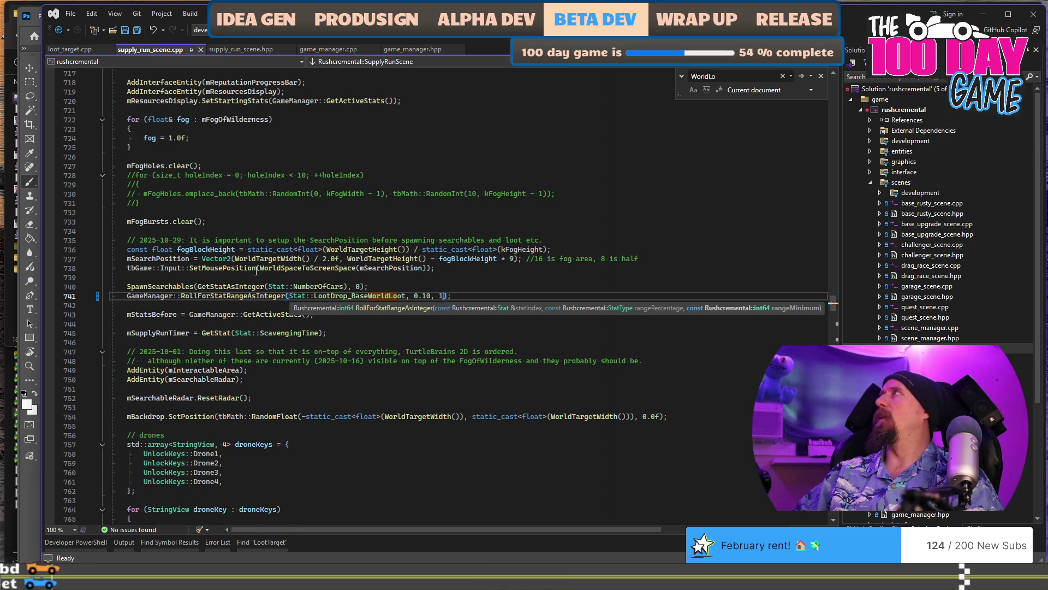
pyautogui.press('Escape')
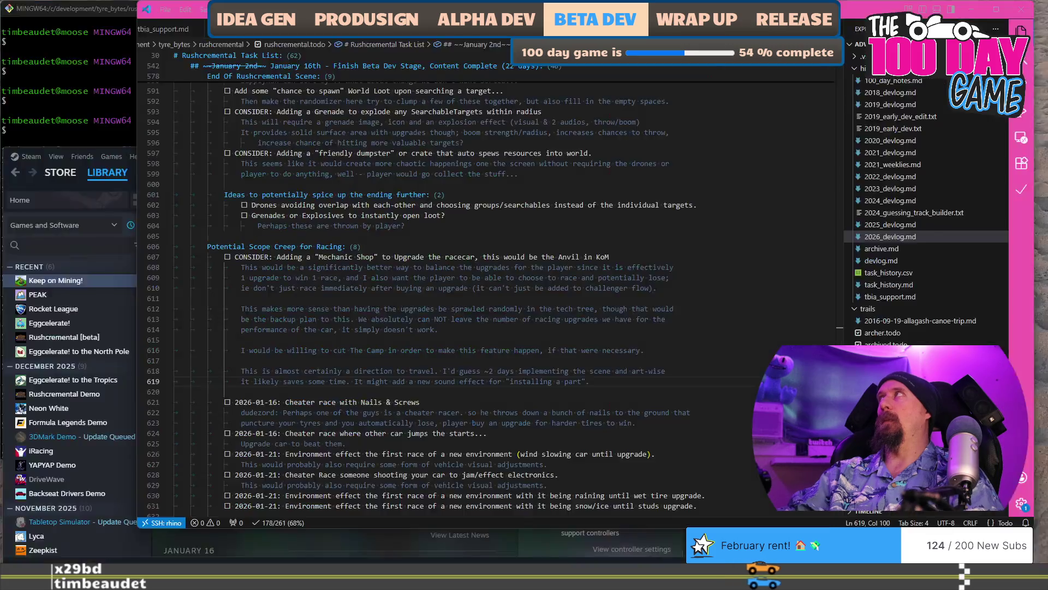
pyautogui.click(582, 249)
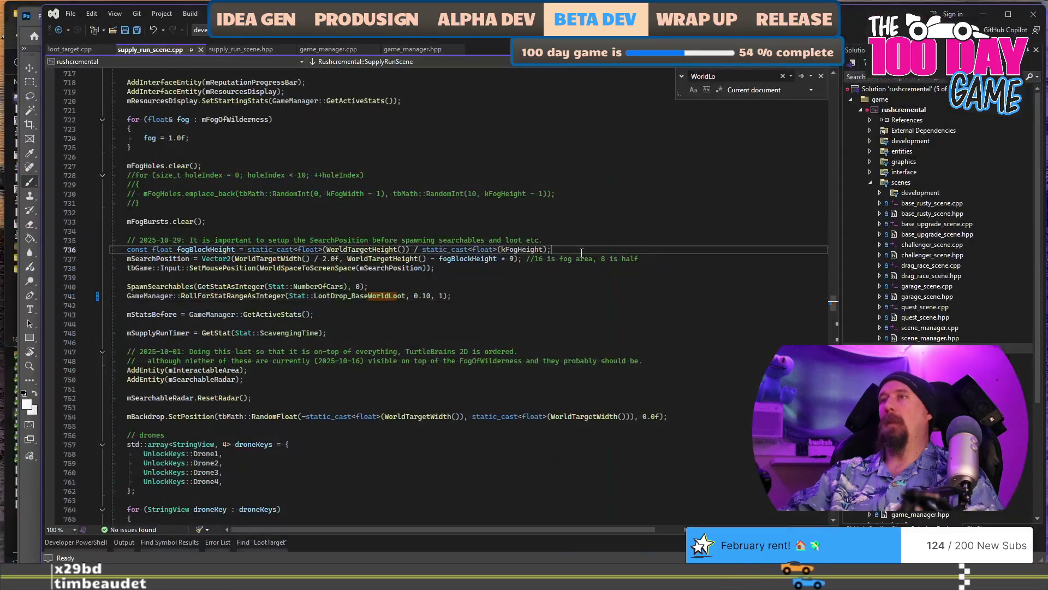
pyautogui.hotkey('ctrl', 'shift', 'b')
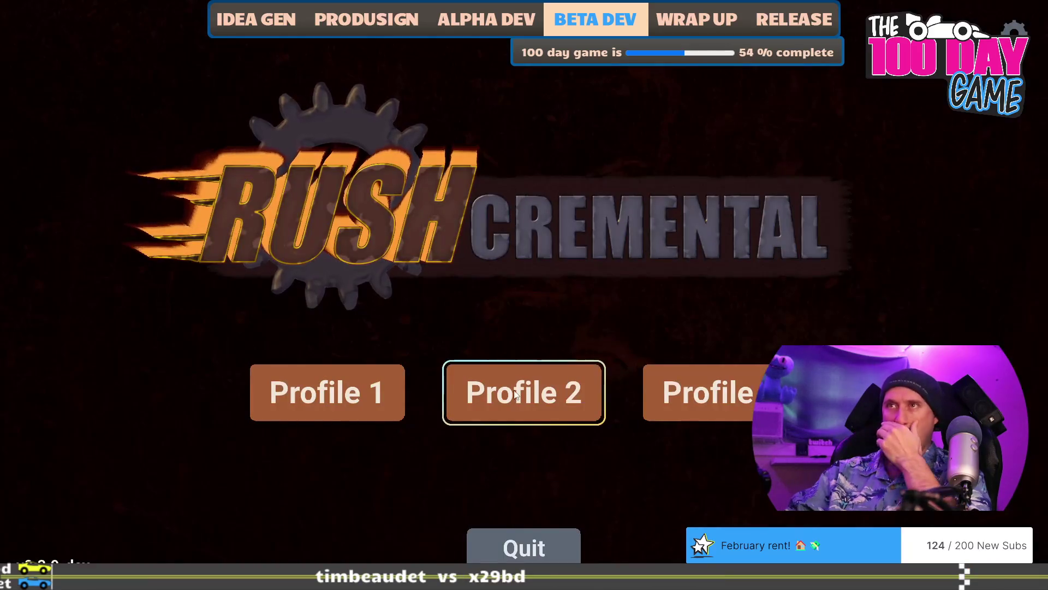
# Load Profile 1 and run reset from the developer console.
pyautogui.press('Escape')
pyautogui.scroll(6, 489, 296)
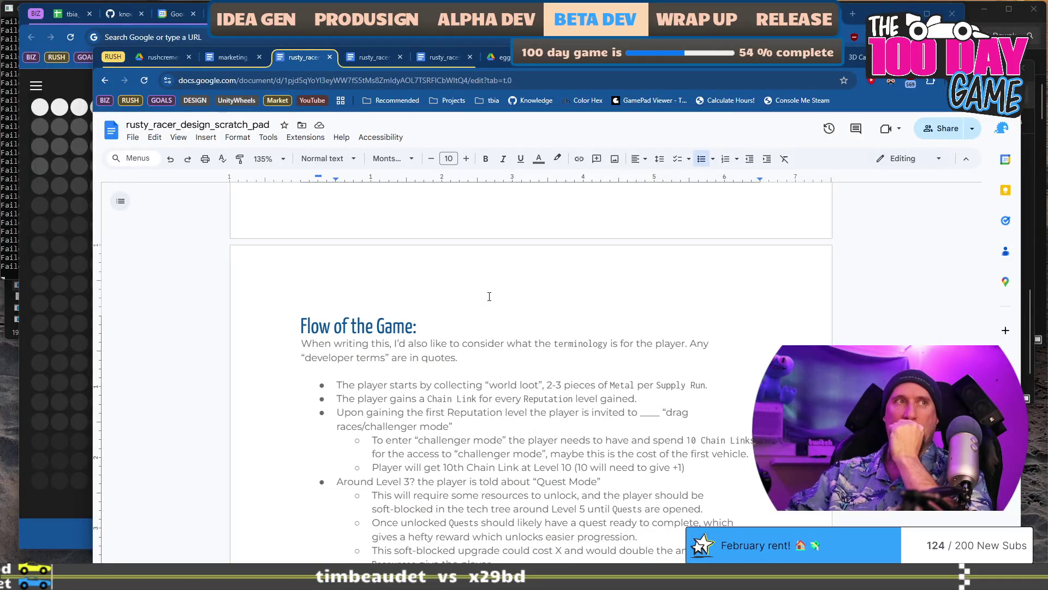
pyautogui.scroll(-3, 489, 295)
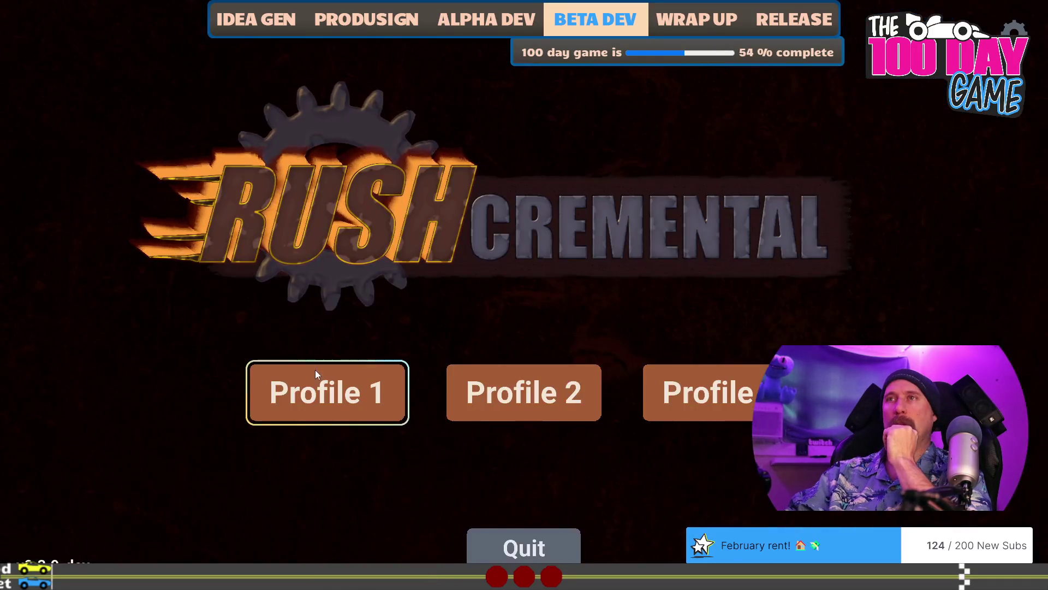
pyautogui.click(316, 369)
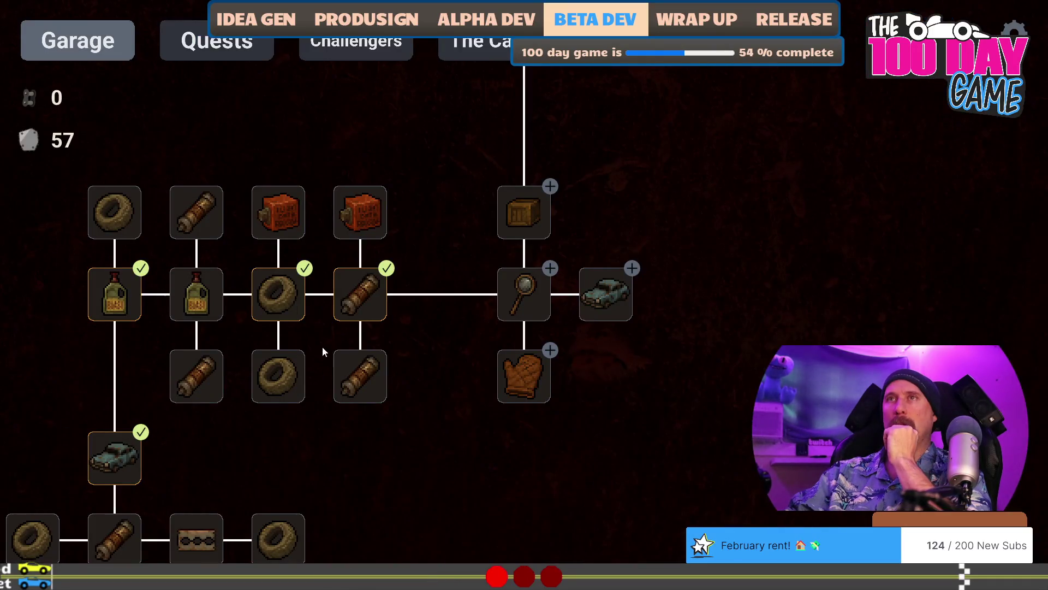
pyautogui.press('`')
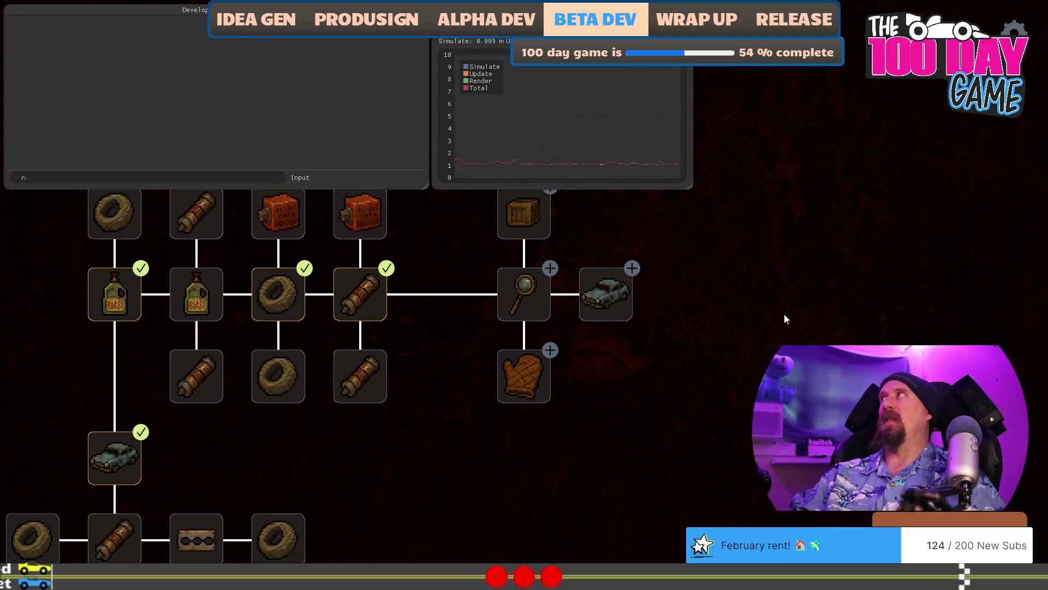
pyautogui.scroll(-1, 785, 319)
pyautogui.press('Return')
pyautogui.press('`')
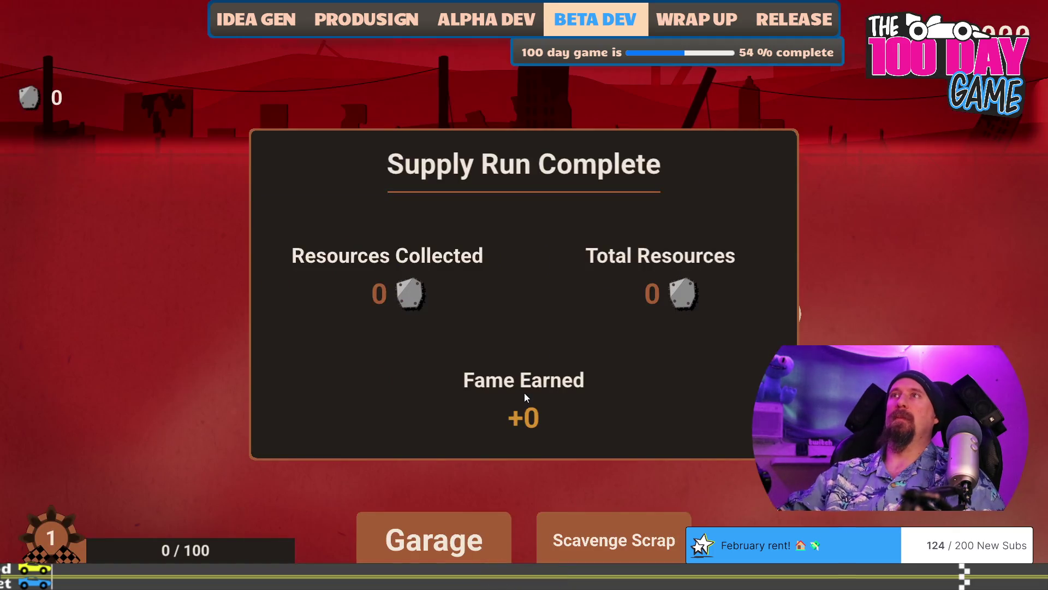
# Play several supply runs, returning to the garage between each.
pyautogui.click(448, 538)
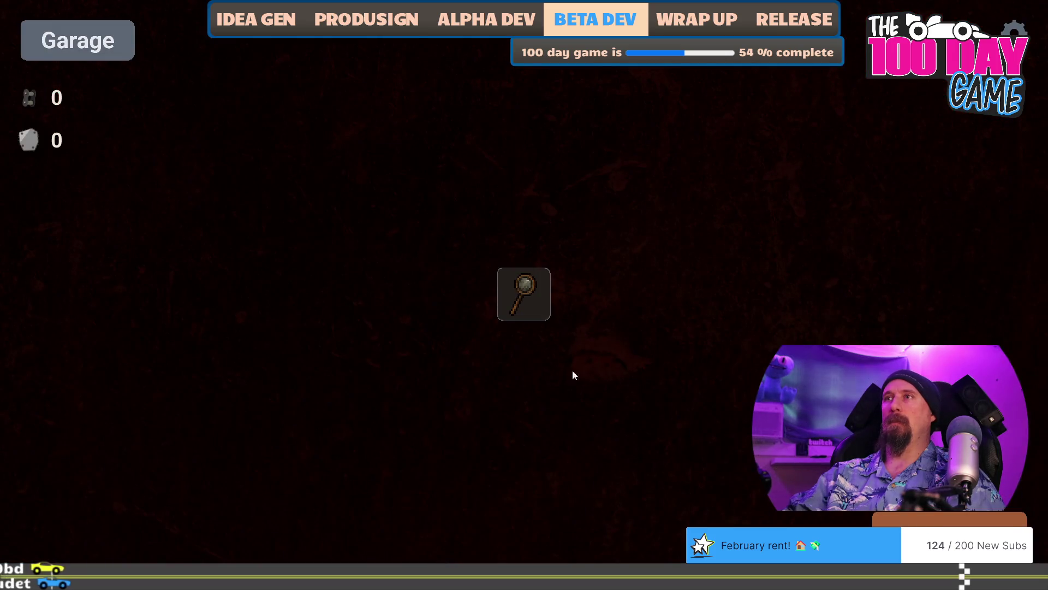
pyautogui.click(524, 294)
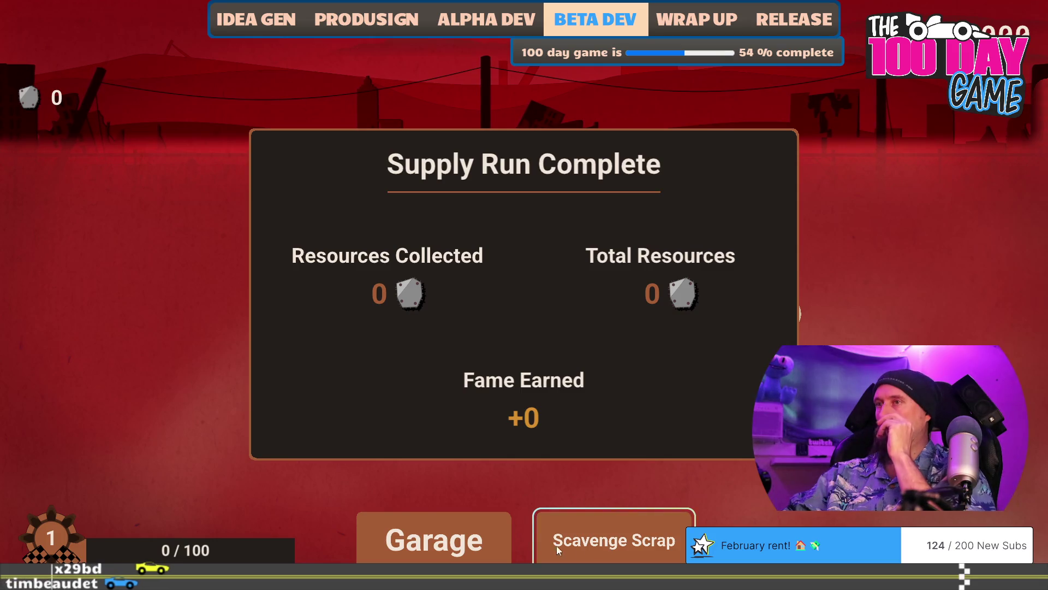
pyautogui.click(466, 537)
pyautogui.click(524, 294)
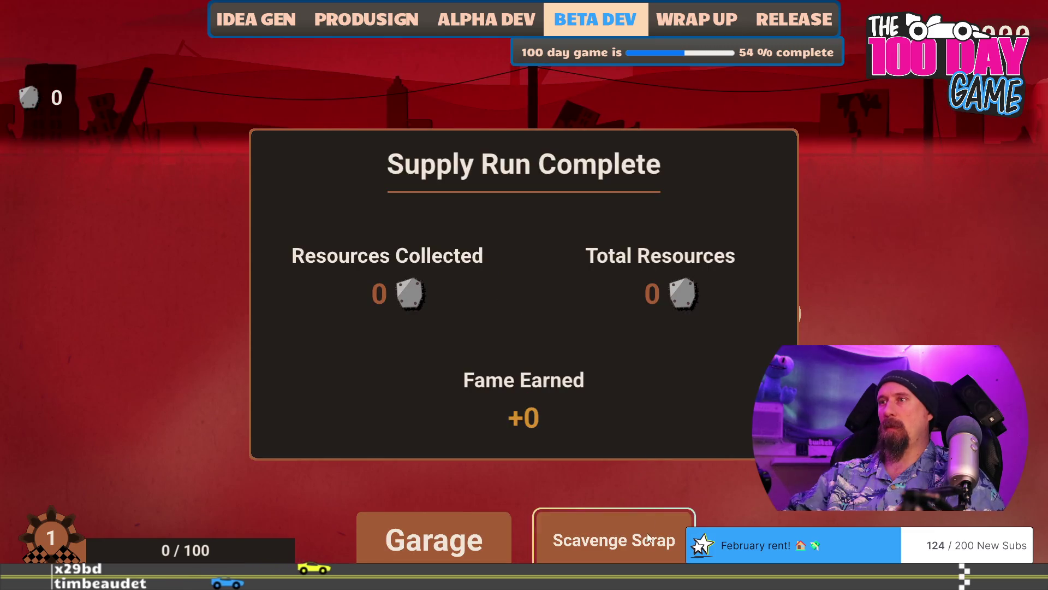
pyautogui.click(497, 424)
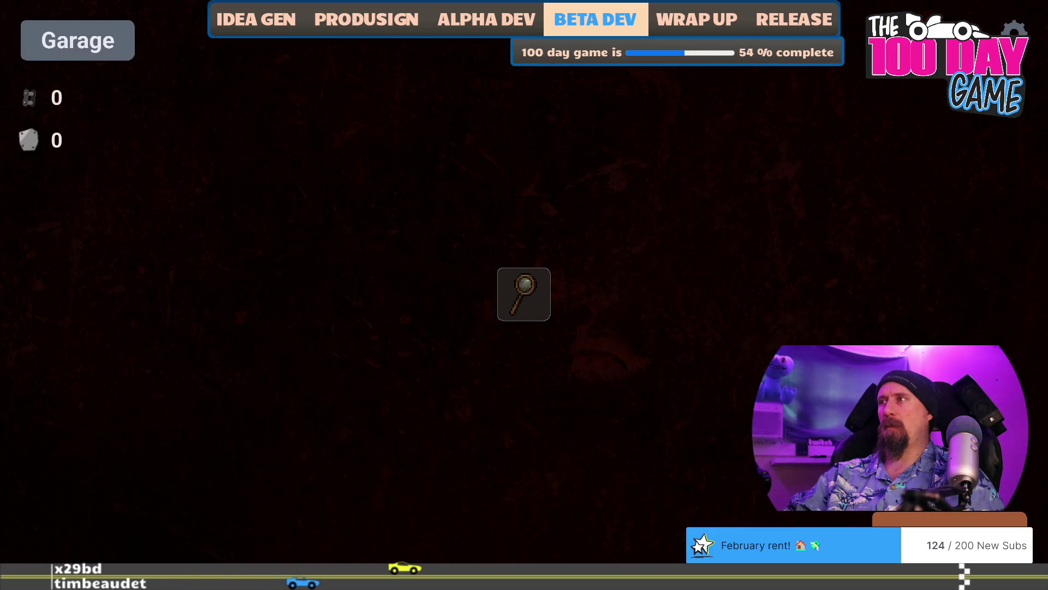
pyautogui.click(524, 294)
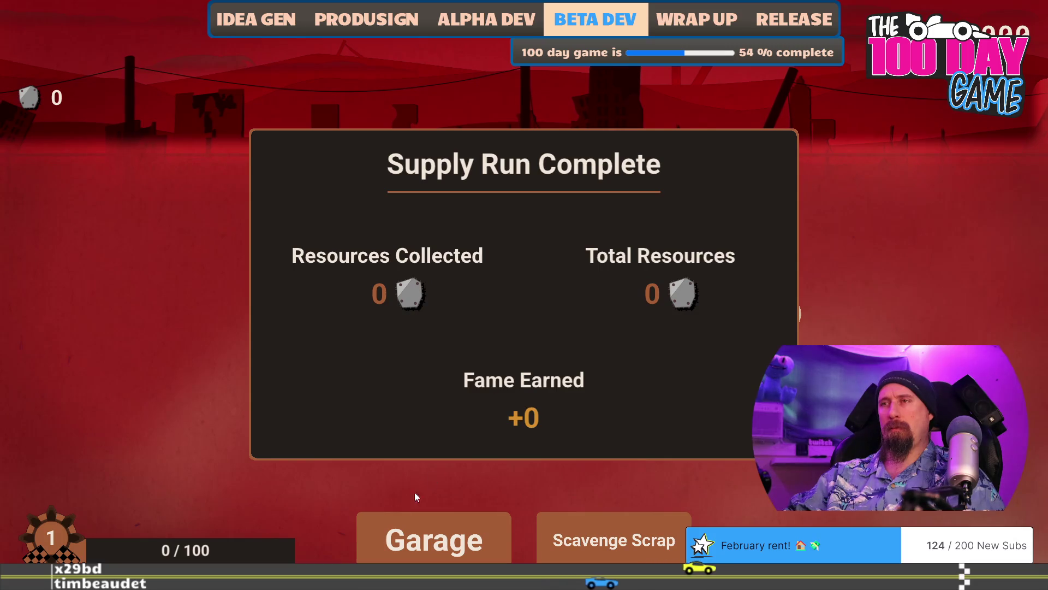
pyautogui.click(386, 537)
pyautogui.moveTo(526, 305)
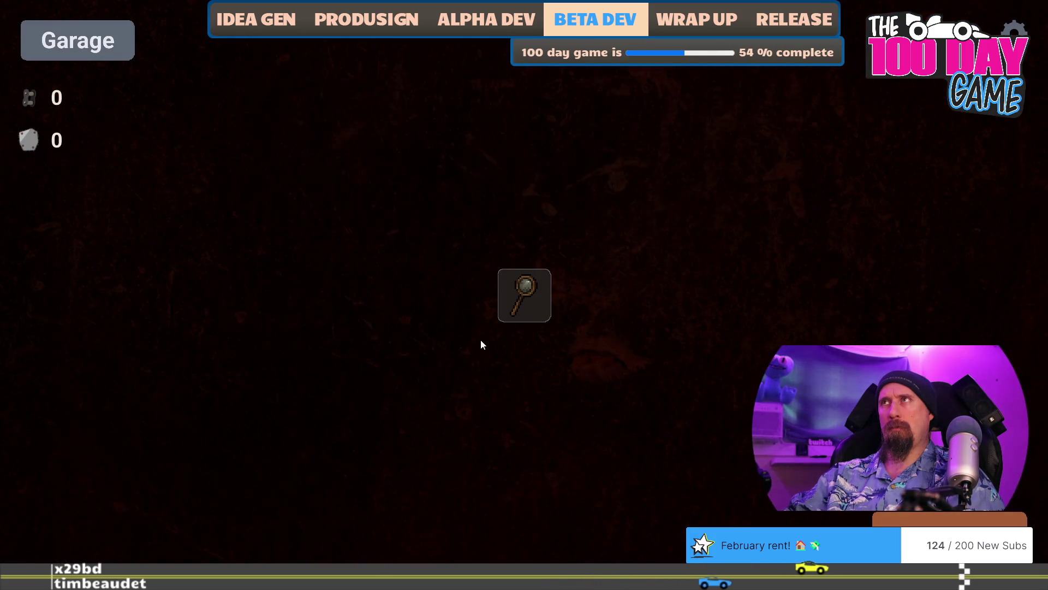
pyautogui.press('Escape')
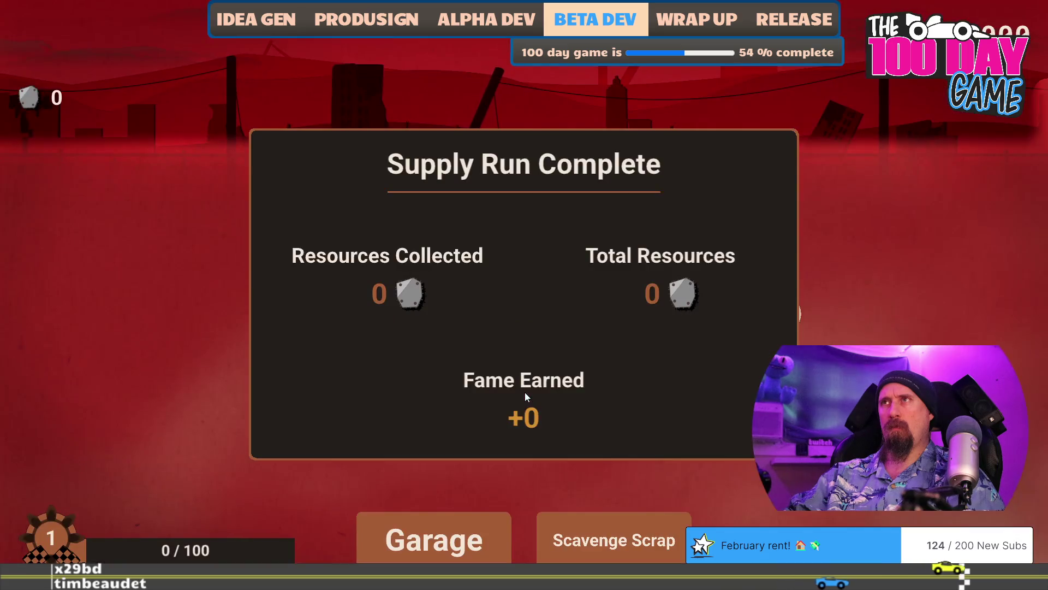
pyautogui.press('Escape')
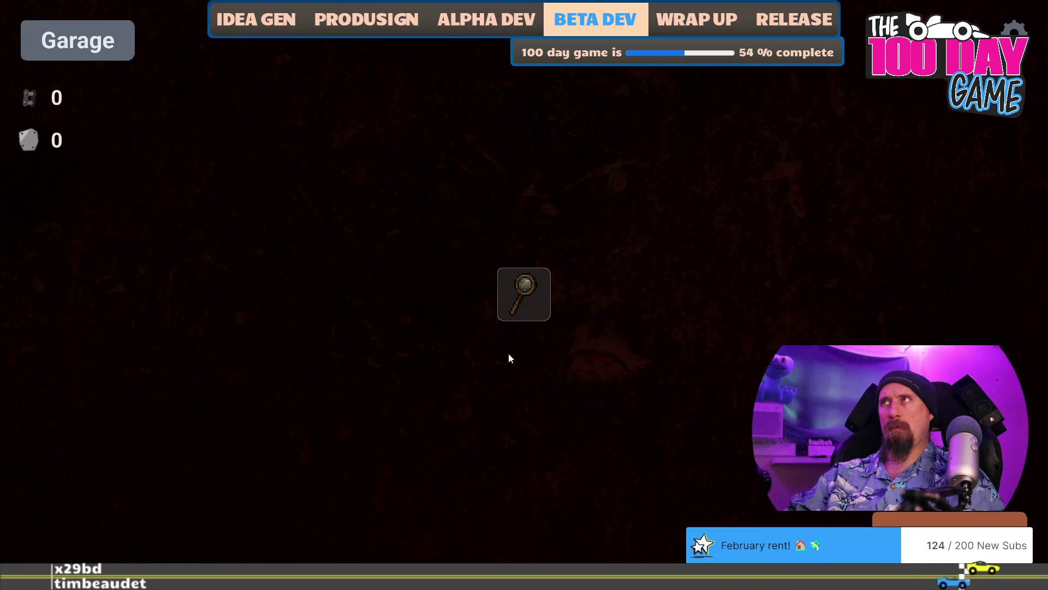
pyautogui.press('Escape')
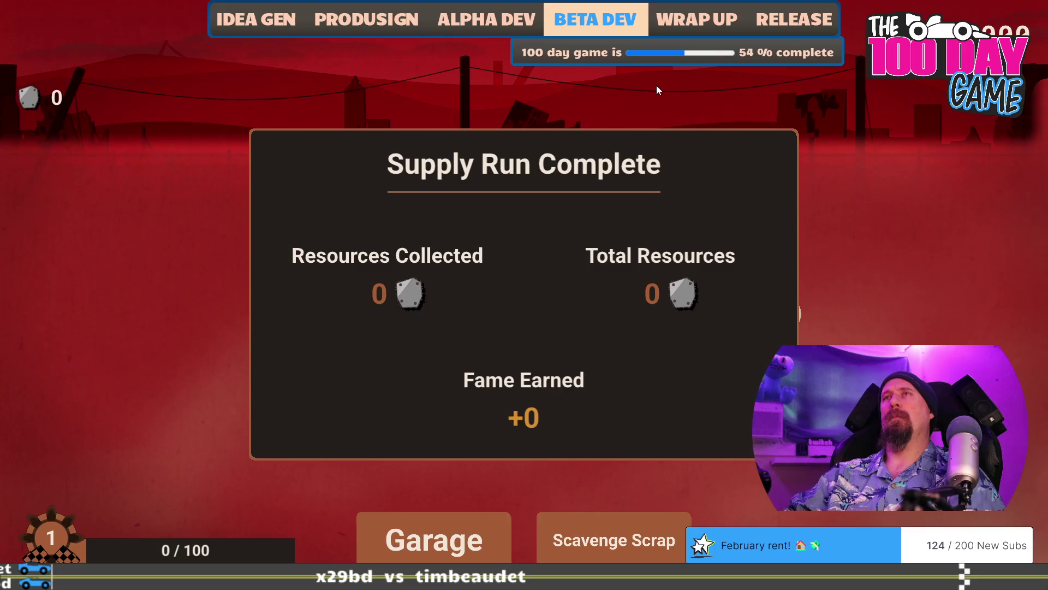
# Run the reset command again from the developer console.
pyautogui.press('`')
pyautogui.write('et')
pyautogui.press('Return')
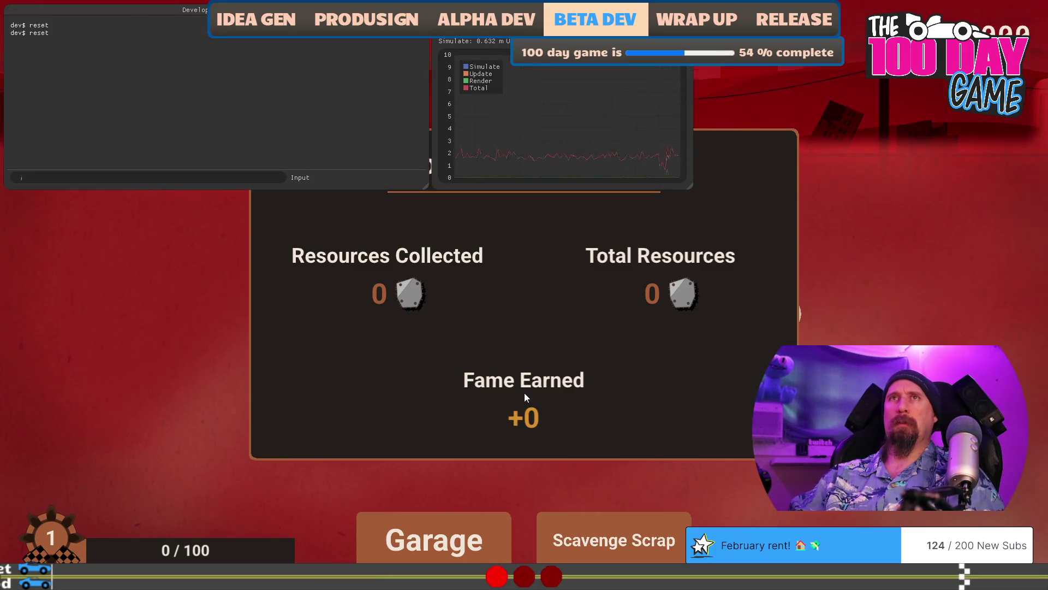
pyautogui.press('`')
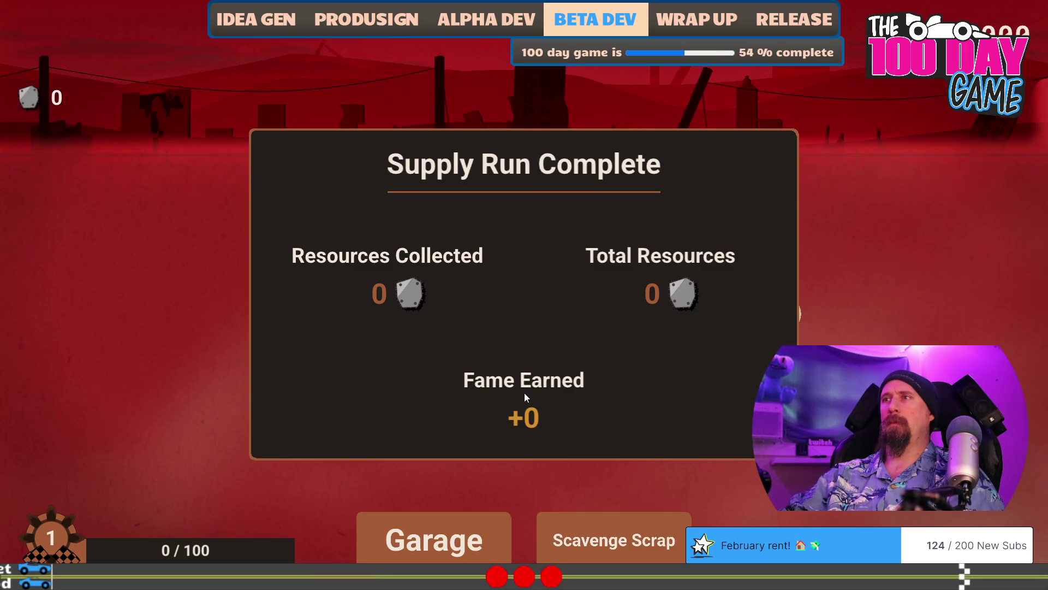
# Look over the save folder and select profile_1.dat.
pyautogui.hotkey('alt', 'Tab')
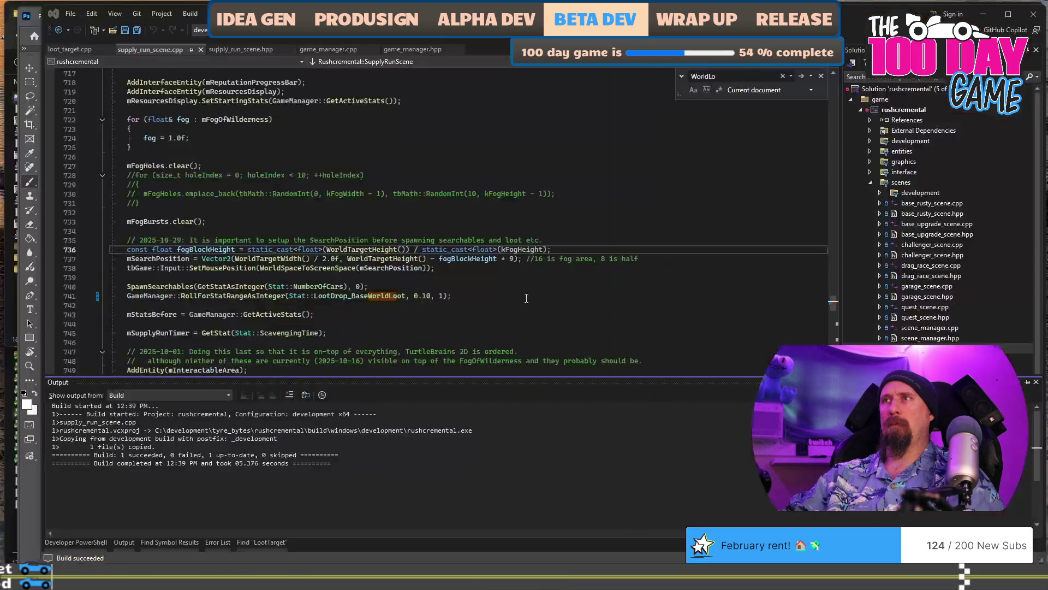
pyautogui.hotkey('alt', 'Tab')
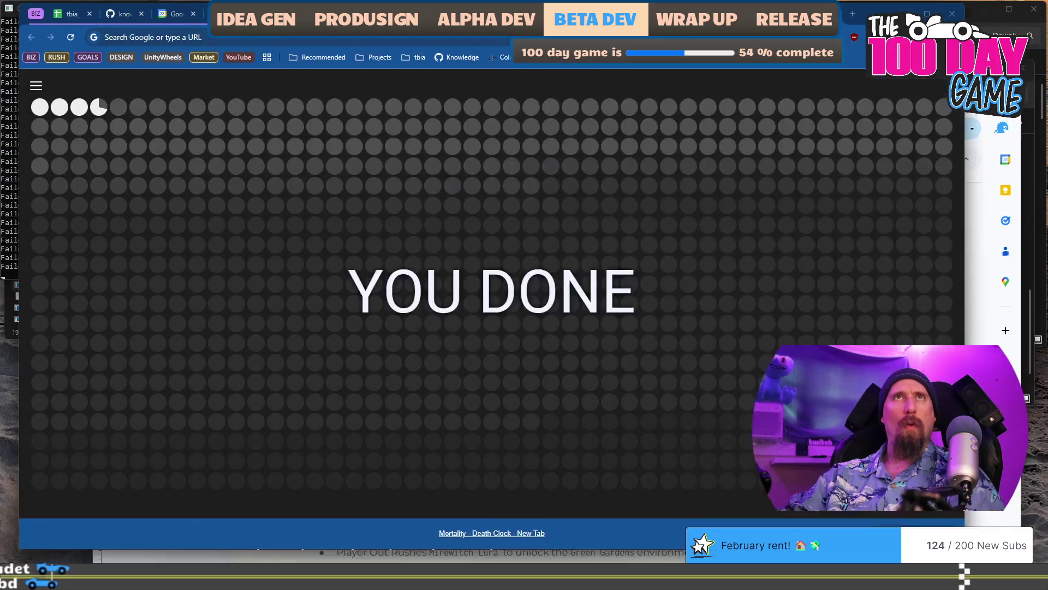
pyautogui.hotkey('alt', 'Tab')
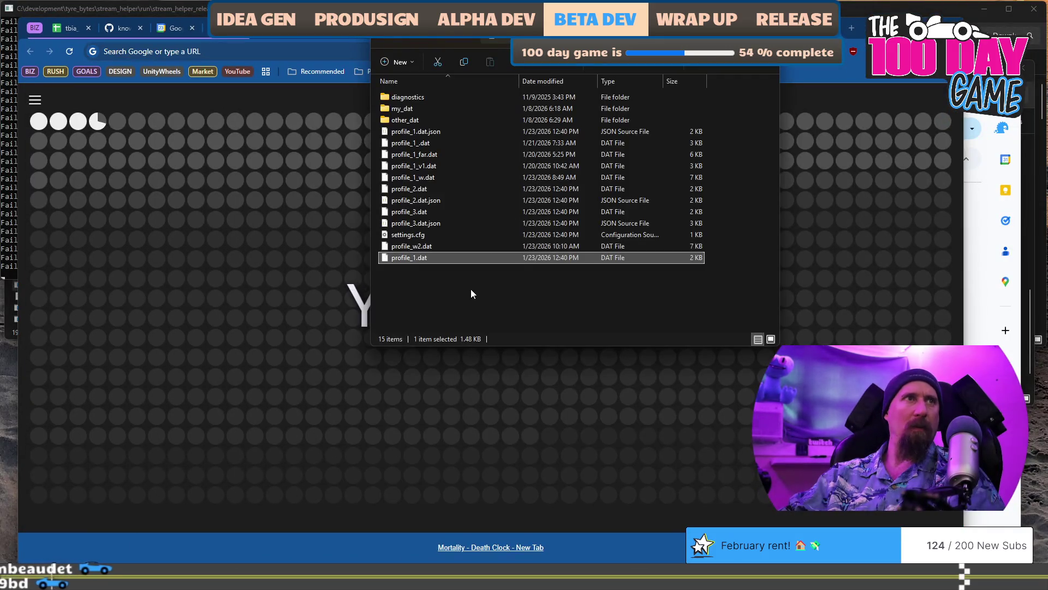
pyautogui.click(471, 289)
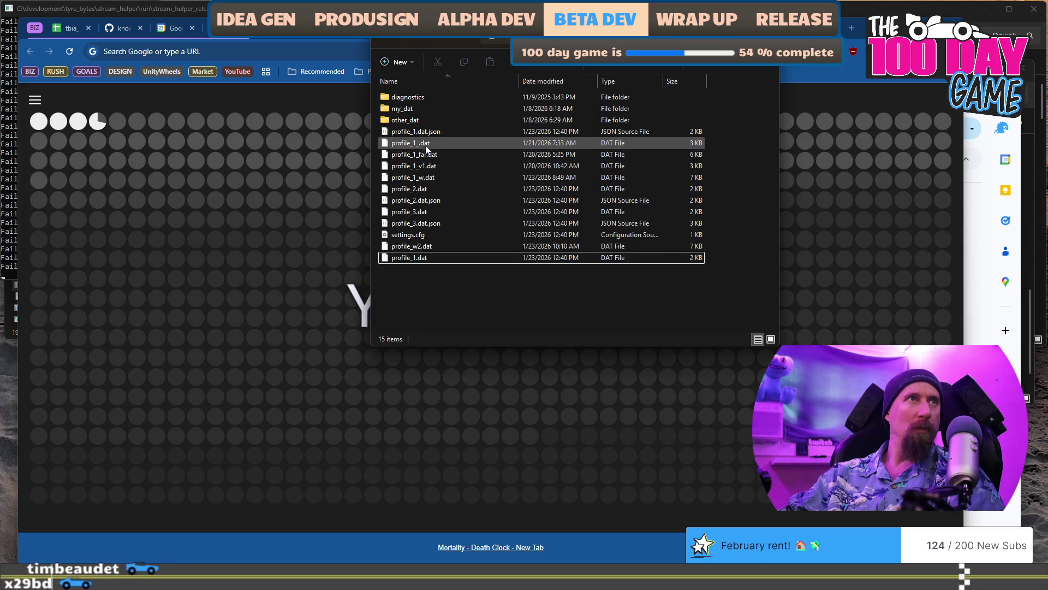
pyautogui.click(428, 257)
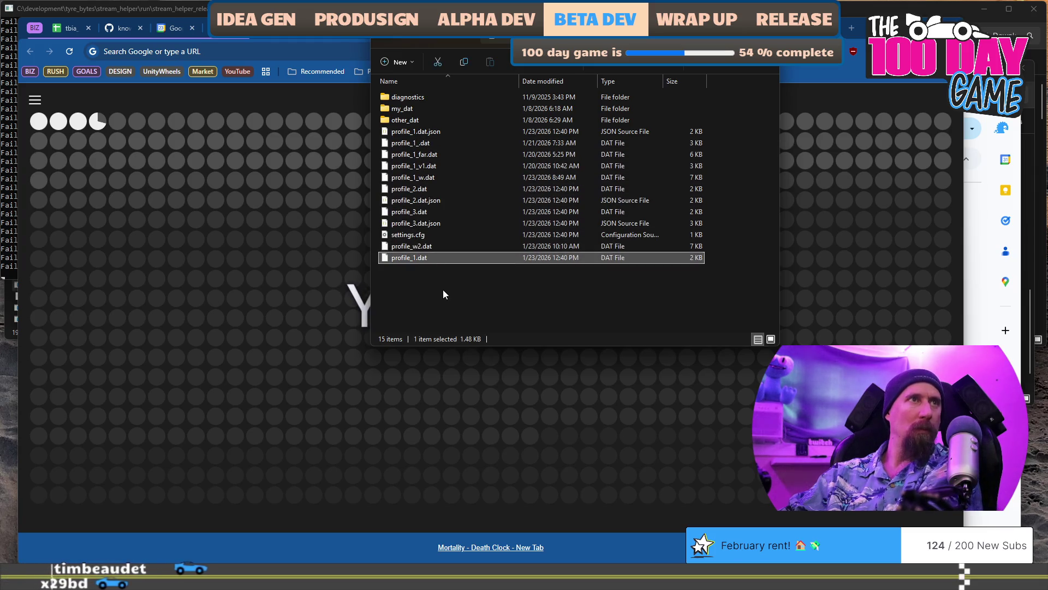
# Relaunch the game build with F5 and load the second save profile.
pyautogui.hotkey('alt', 'Tab')
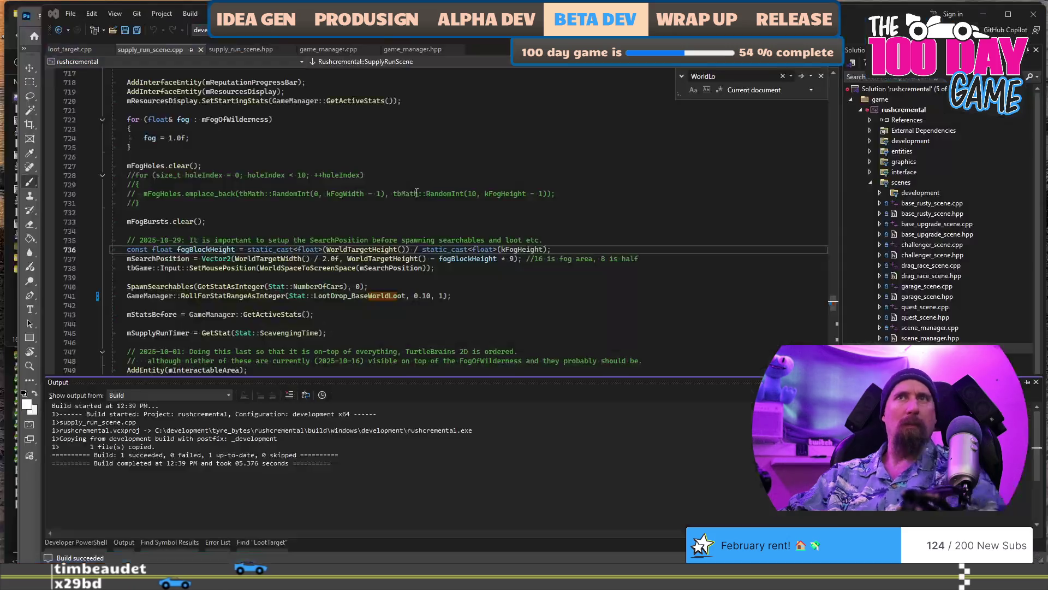
pyautogui.press('F5')
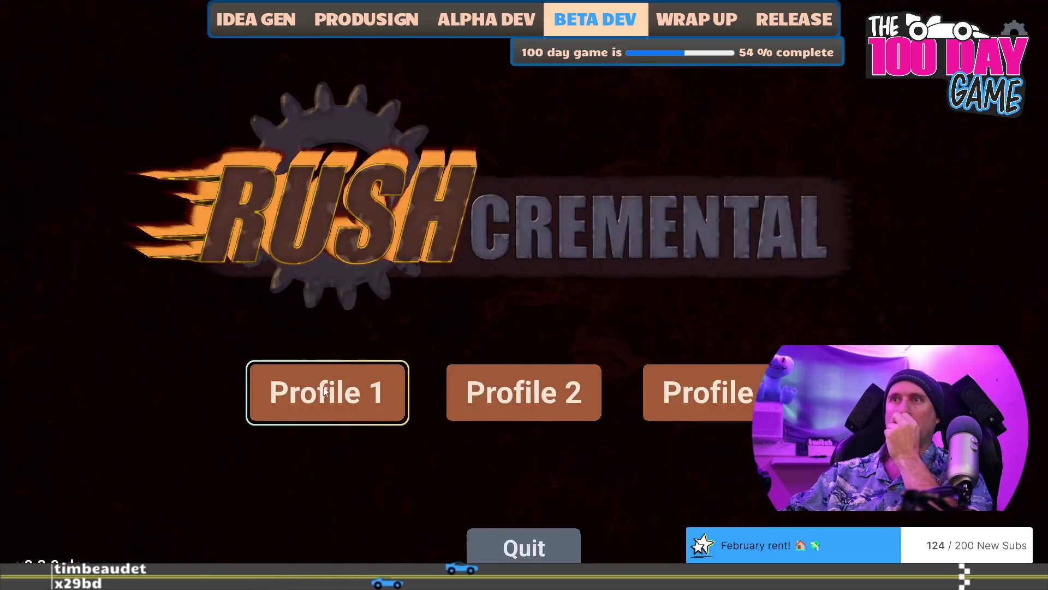
pyautogui.click(524, 386)
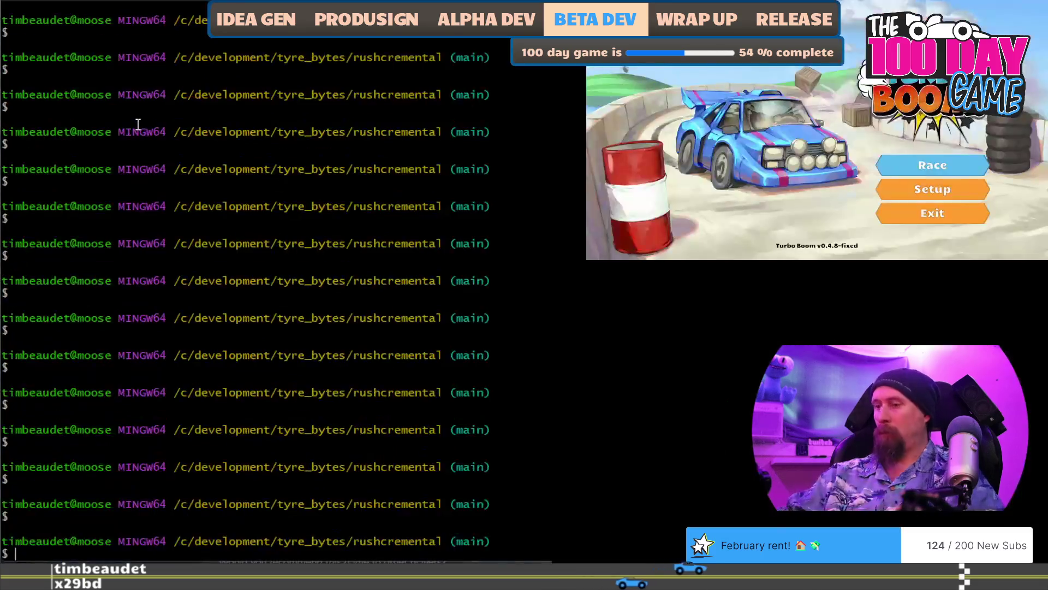
# Run git st for the repository status, then start git ap interactive staging.
pyautogui.write('git st')
pyautogui.press('Return')
pyautogui.write('git ap')
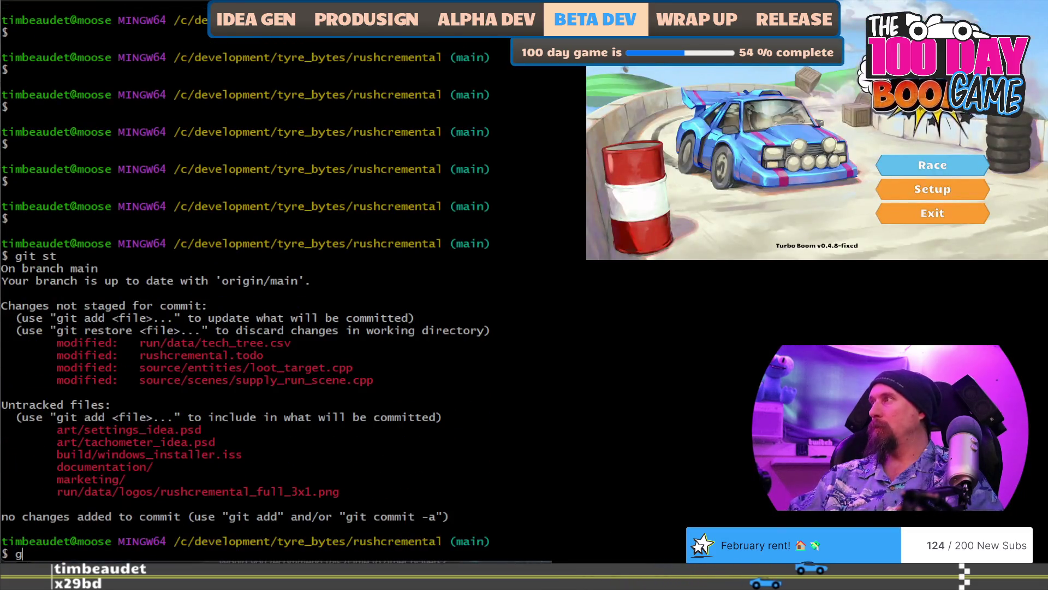
pyautogui.press('Return')
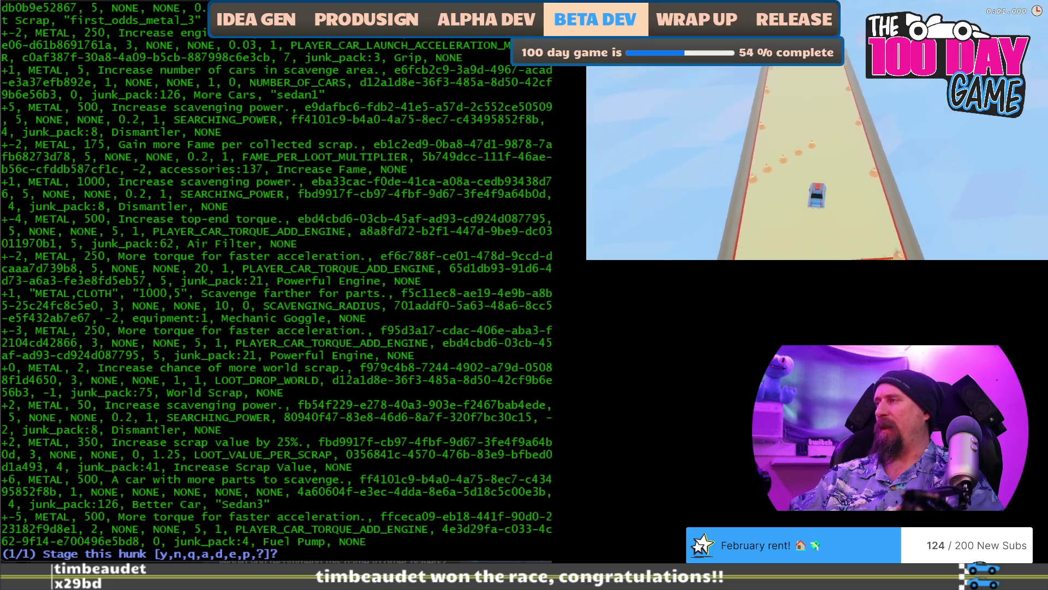
# Decline the todo, loot_target.cpp and first supply_run_scene.cpp hunks, then quit staging.
pyautogui.write('n')
pyautogui.press('Return')
pyautogui.write('n')
pyautogui.press('Return')
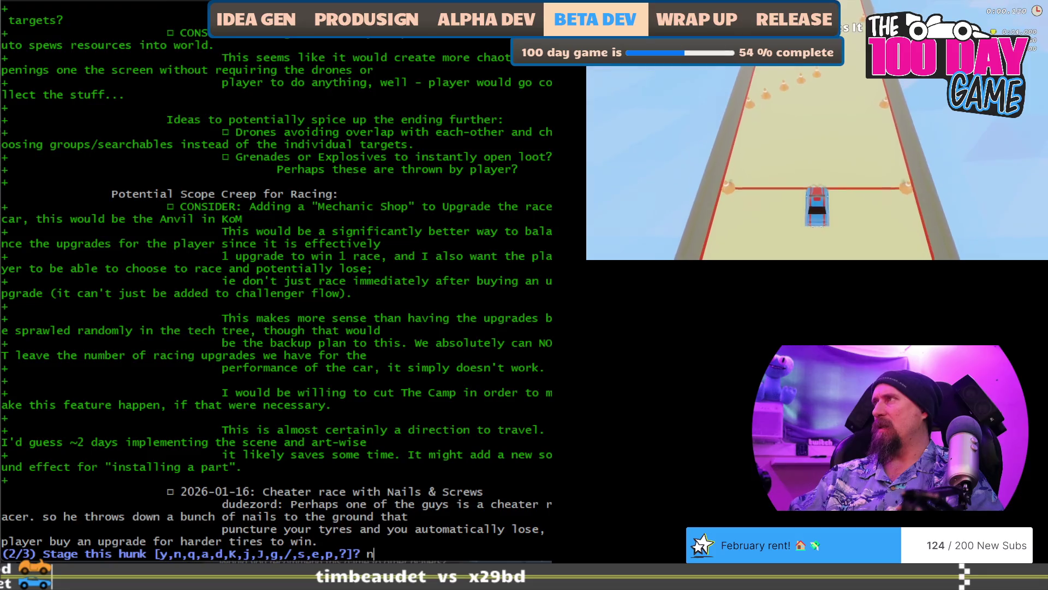
pyautogui.press('Return')
pyautogui.write('n')
pyautogui.press('Return')
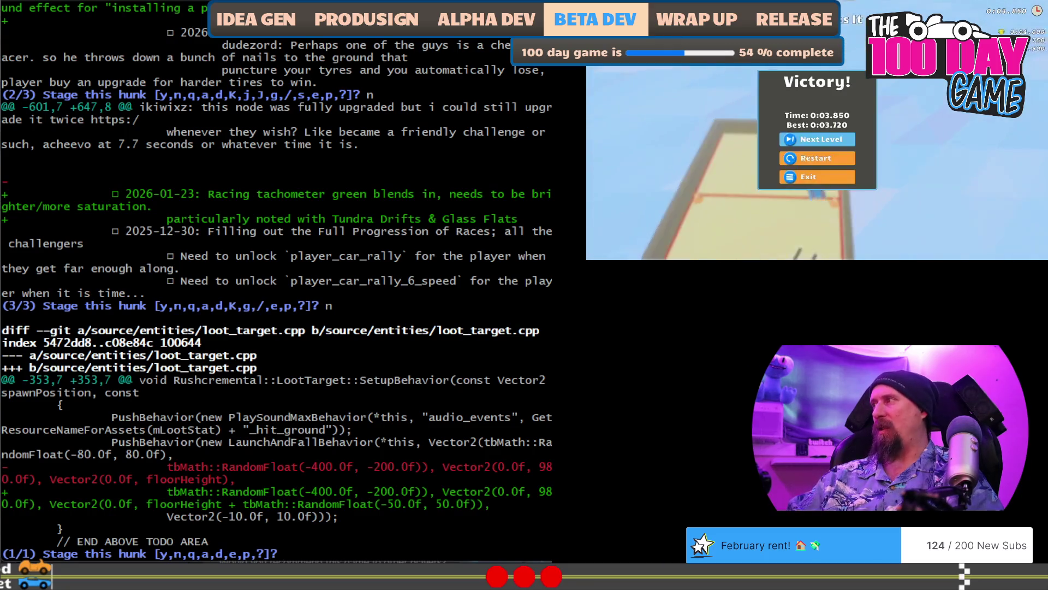
pyautogui.write('n')
pyautogui.press('Return')
pyautogui.write('n')
pyautogui.press('Return')
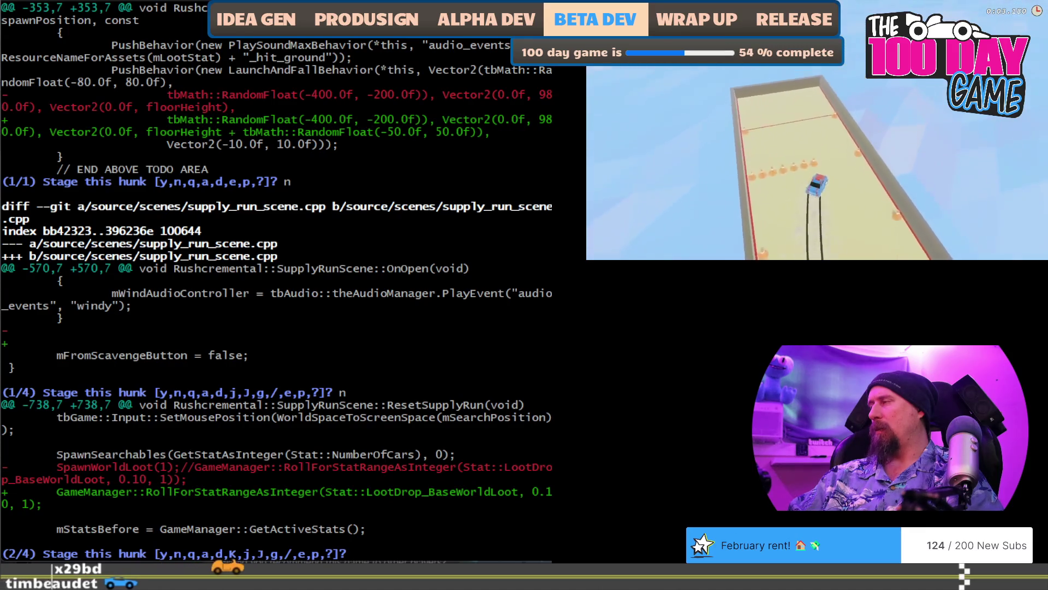
pyautogui.write('q')
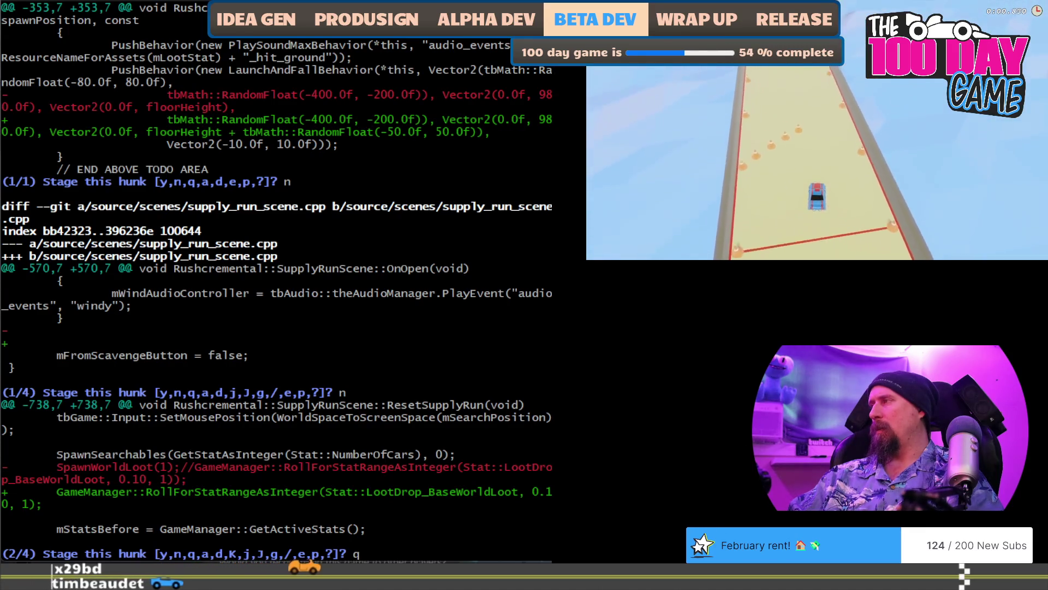
pyautogui.press('Return')
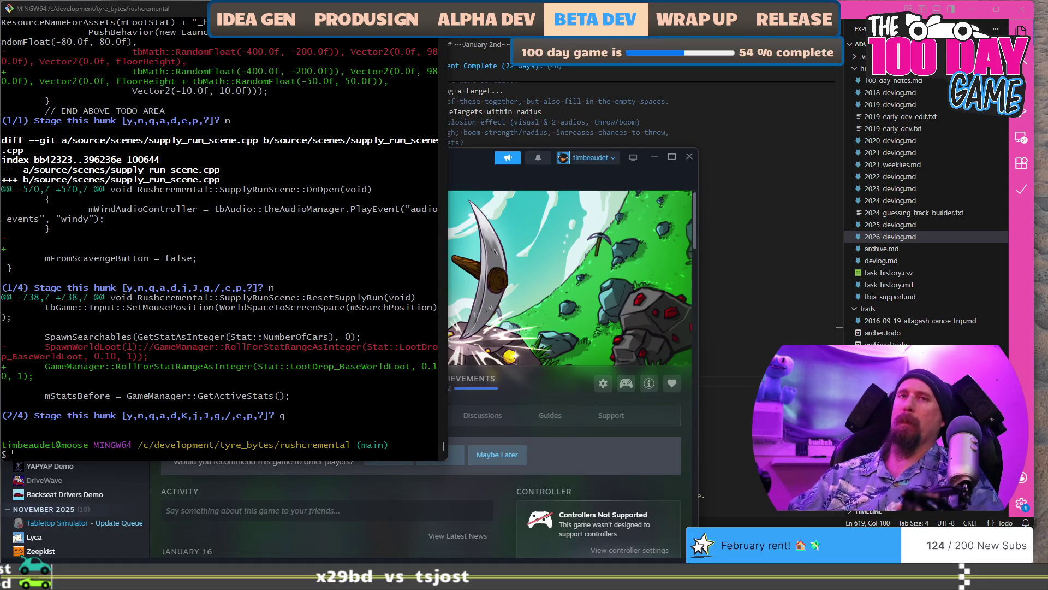
# Quit the game and undo line 741 back to SpawnWorldLoot(1) with the stat roll commented out.
pyautogui.press('Escape')
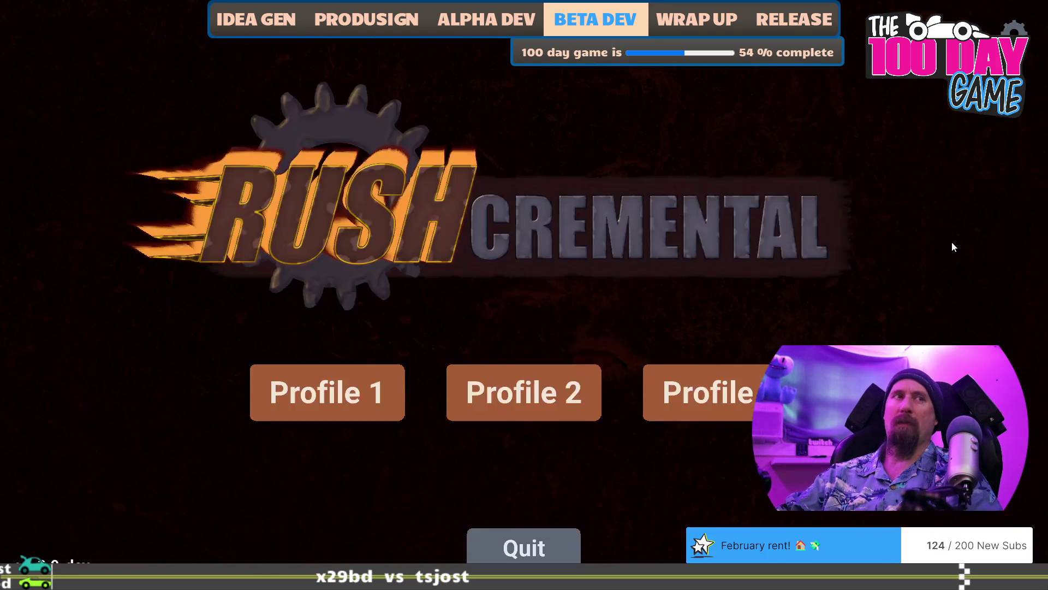
pyautogui.press('Escape')
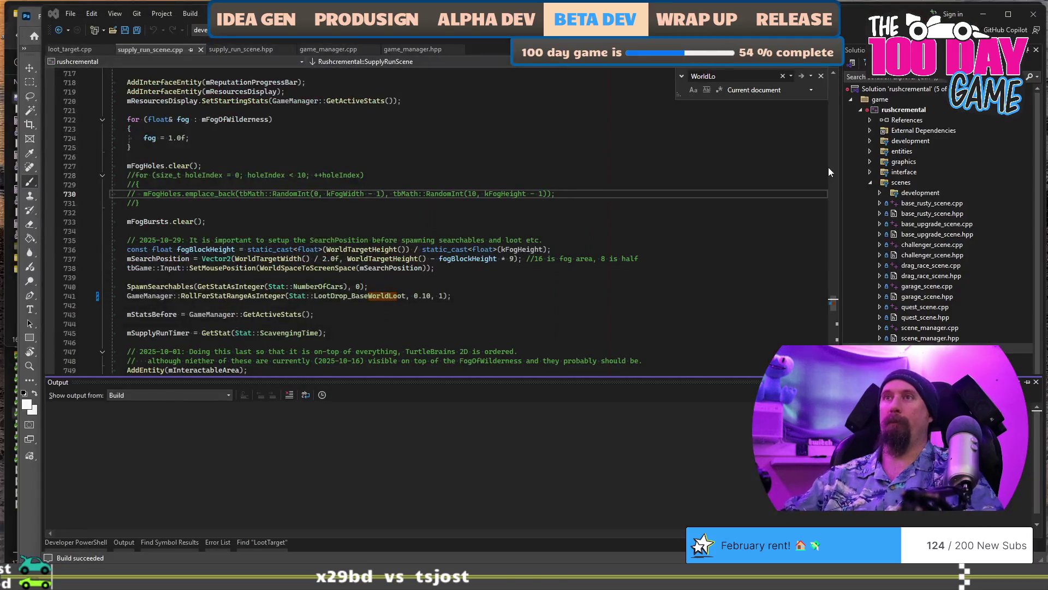
pyautogui.hotkey('ctrl', 'z')
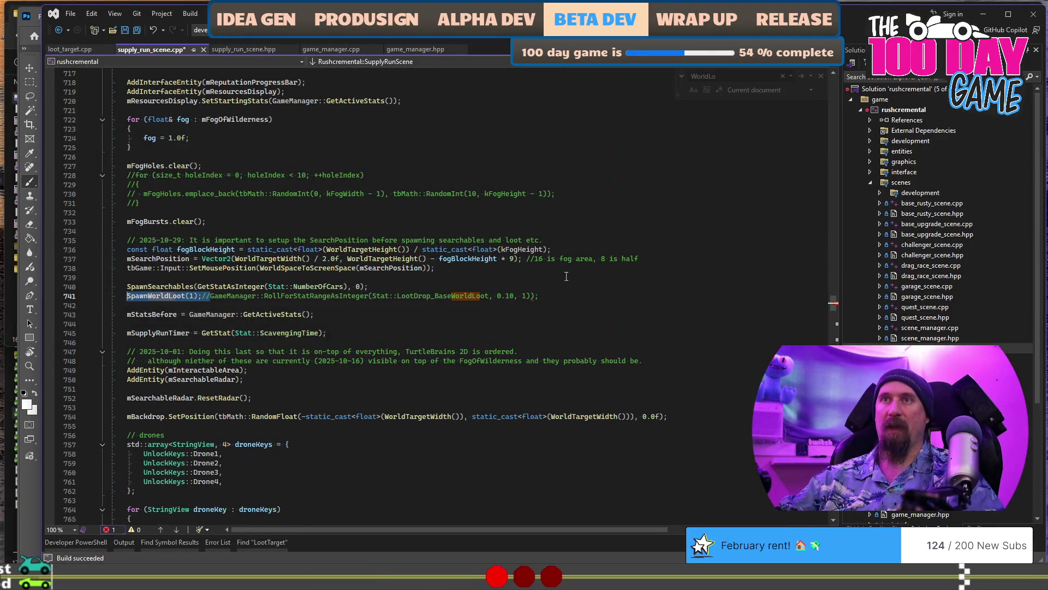
pyautogui.hotkey('ctrl', 'f')
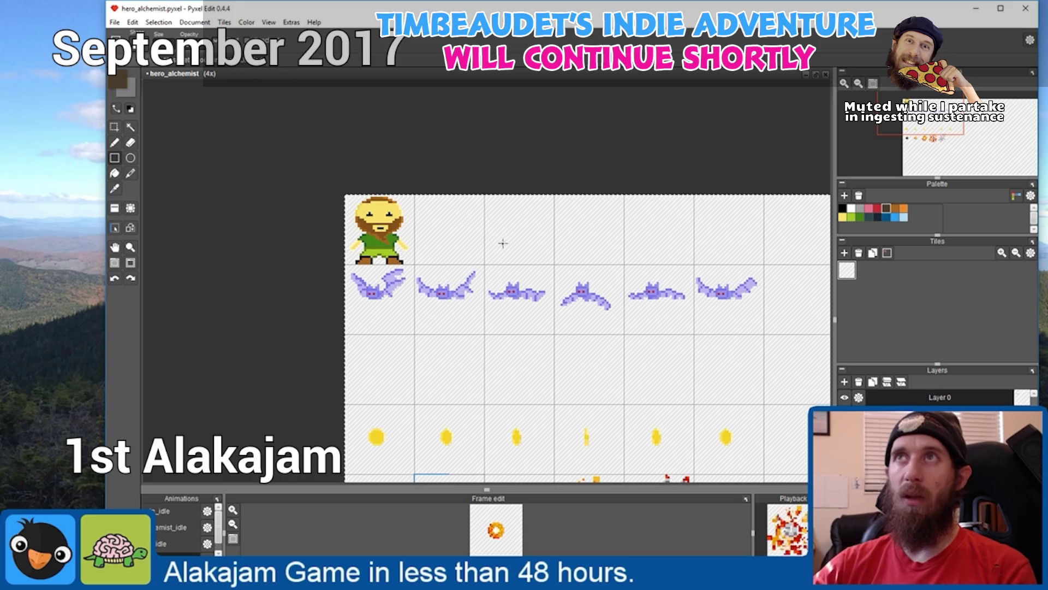
# Rectangle-select the hero, bat, coin and explosion sprites on the hero_alchemist sheet.
pyautogui.click(116, 129)
pyautogui.moveTo(334, 162)
pyautogui.mouseDown()
pyautogui.moveTo(542, 350)
pyautogui.moveTo(596, 375)
pyautogui.moveTo(617, 361)
pyautogui.mouseUp()
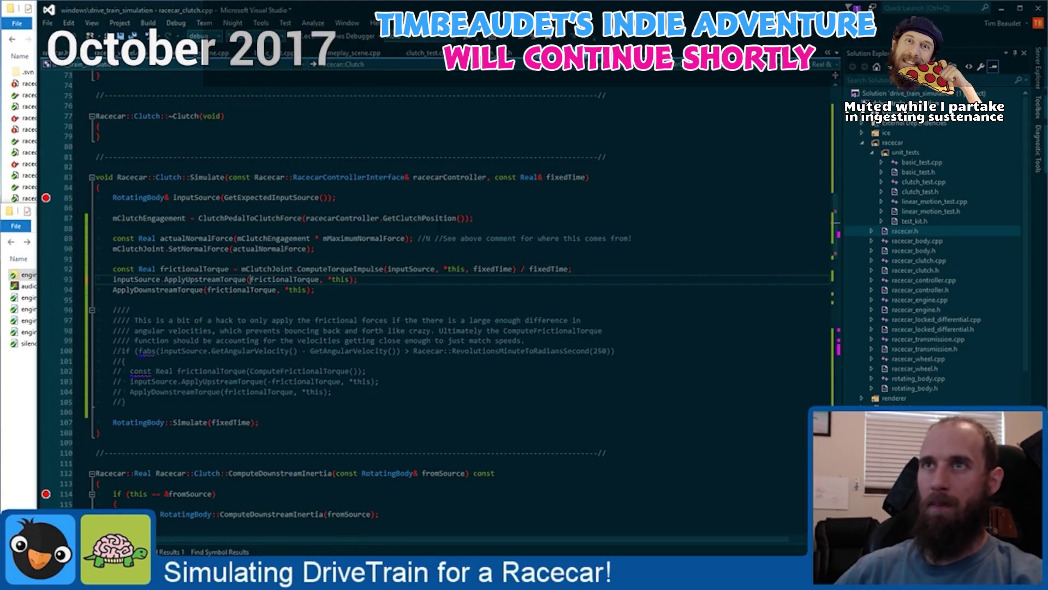
pyautogui.click(208, 289)
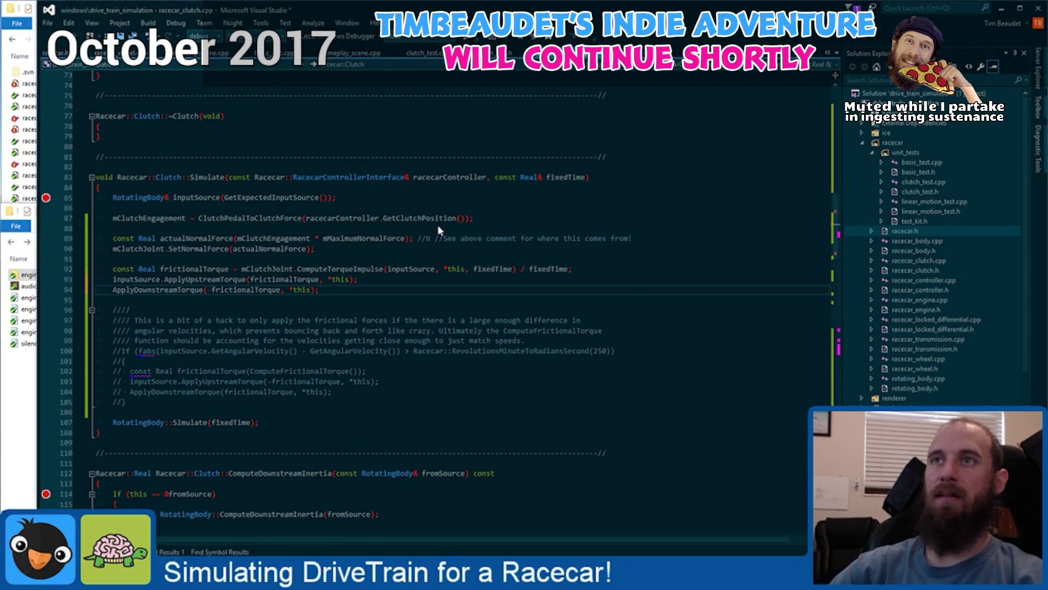
# Build and run the drive-train simulation, then lengthen line 108's 11.11111 to 11.111111111.
pyautogui.hotkey('ctrl', 'shift', 'b')
pyautogui.hotkey('ctrl', 'F5')
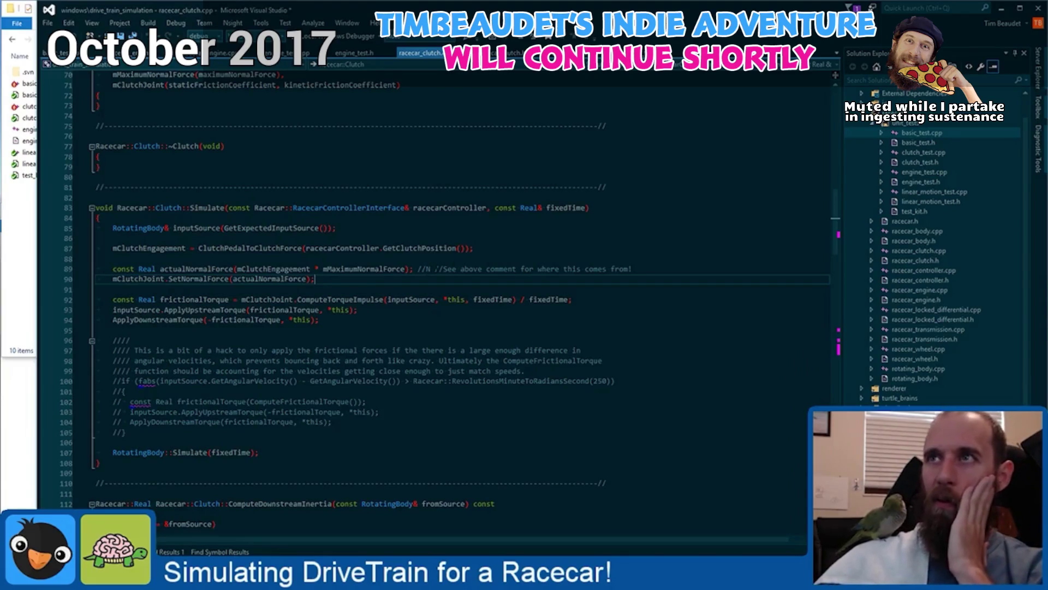
pyautogui.click(430, 269)
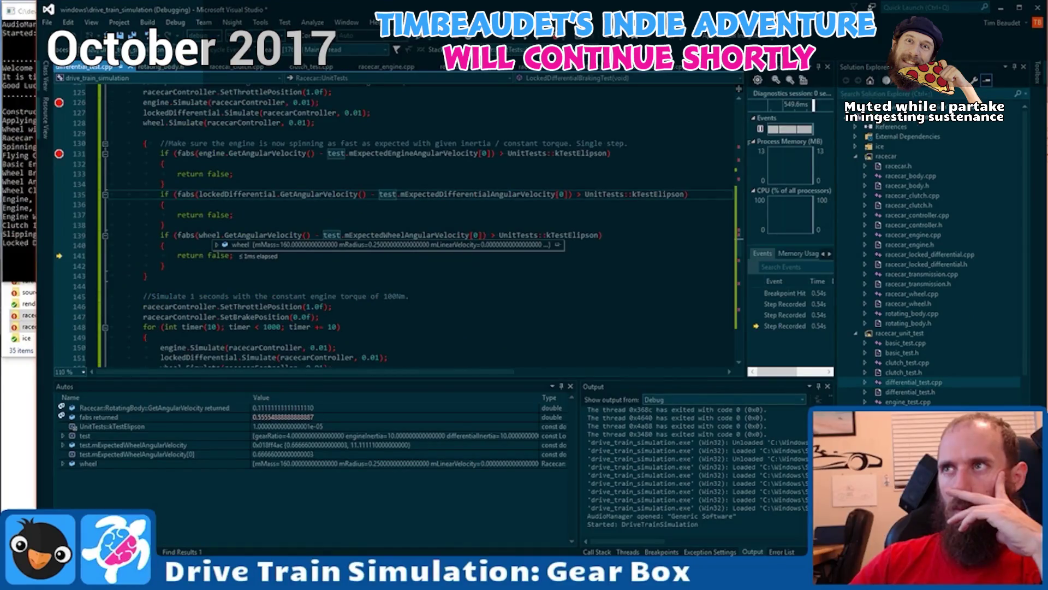
pyautogui.scroll(11, 516, 263)
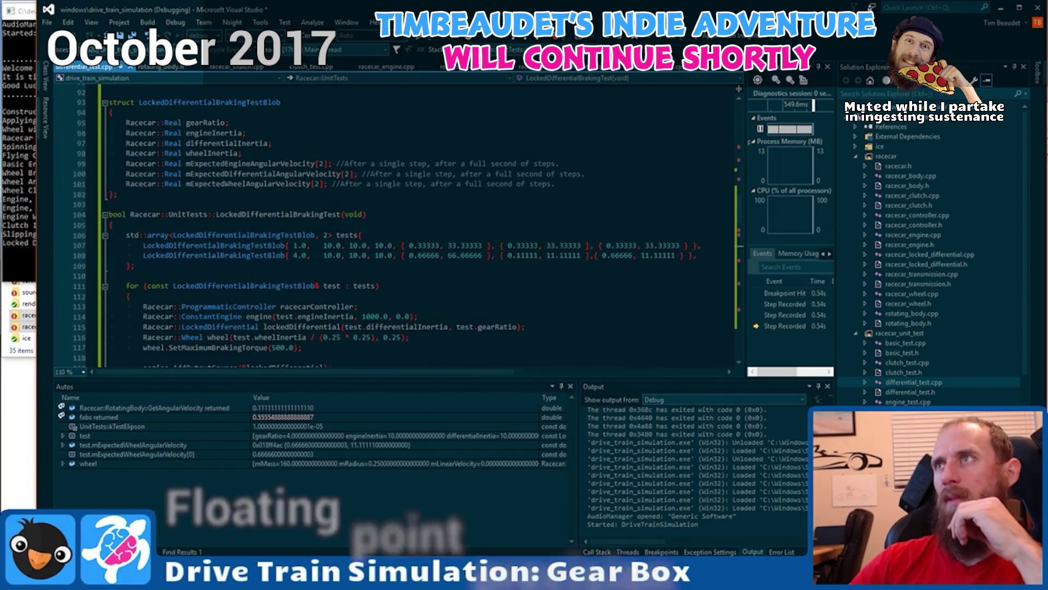
pyautogui.write('1111')
pyautogui.press('Up')
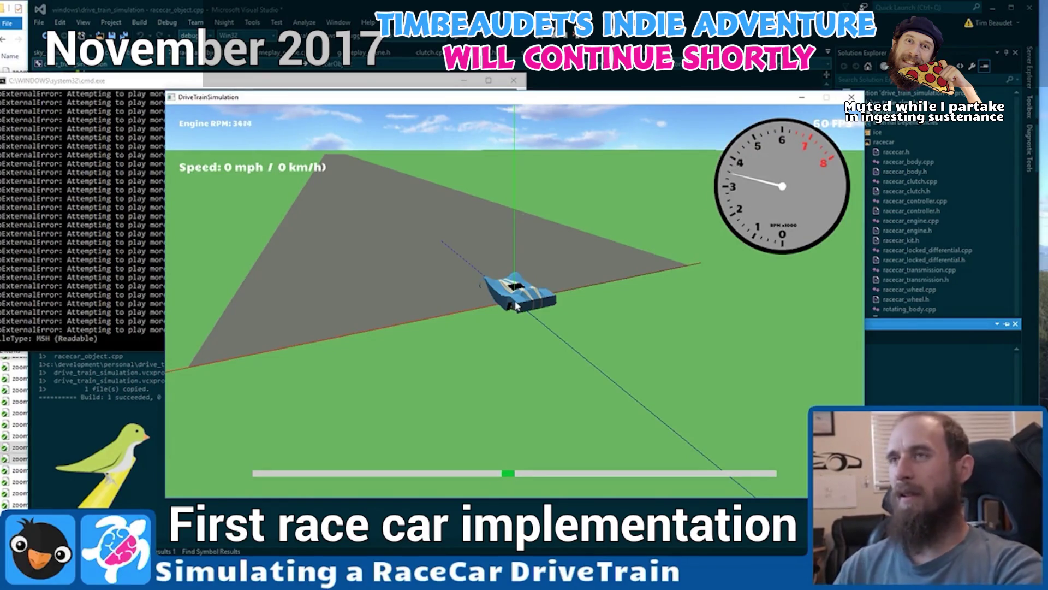
# Accelerate the race car briefly, then close the simulation and its console window.
pyautogui.press('Up')
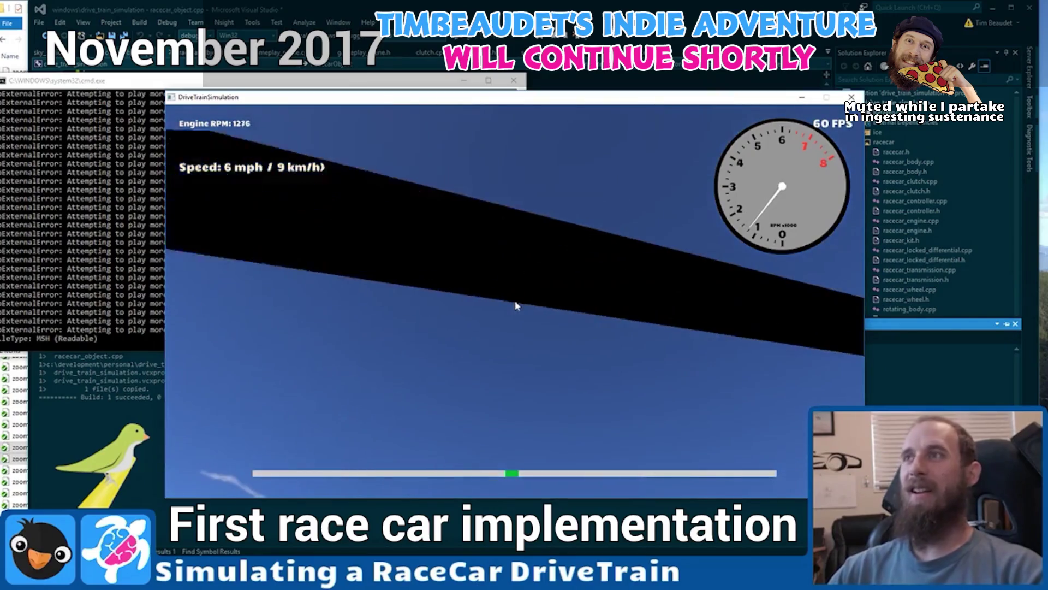
pyautogui.press('Escape')
pyautogui.press('Return')
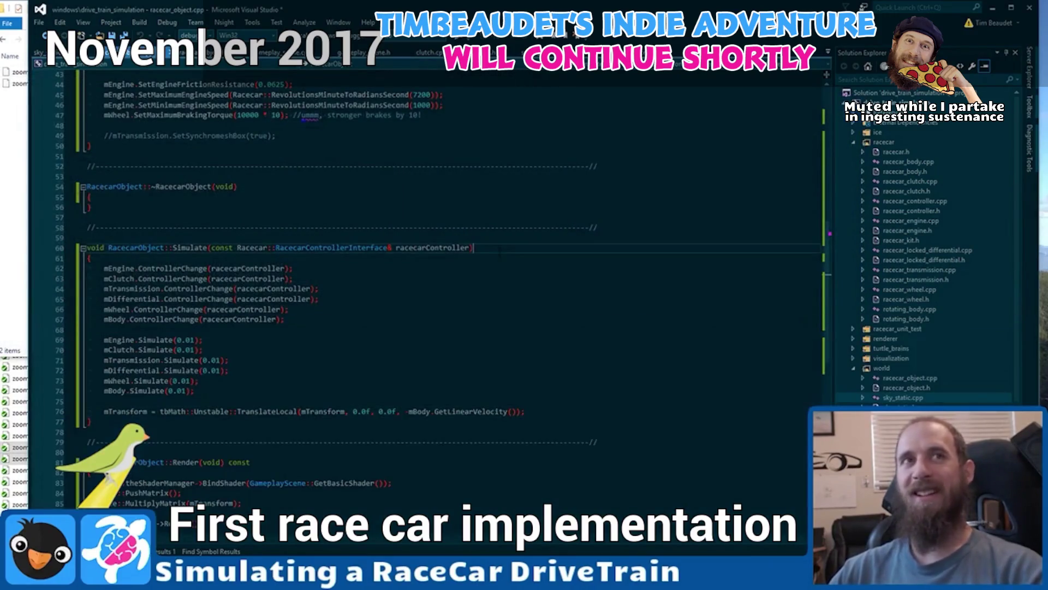
pyautogui.scroll(-5, 469, 266)
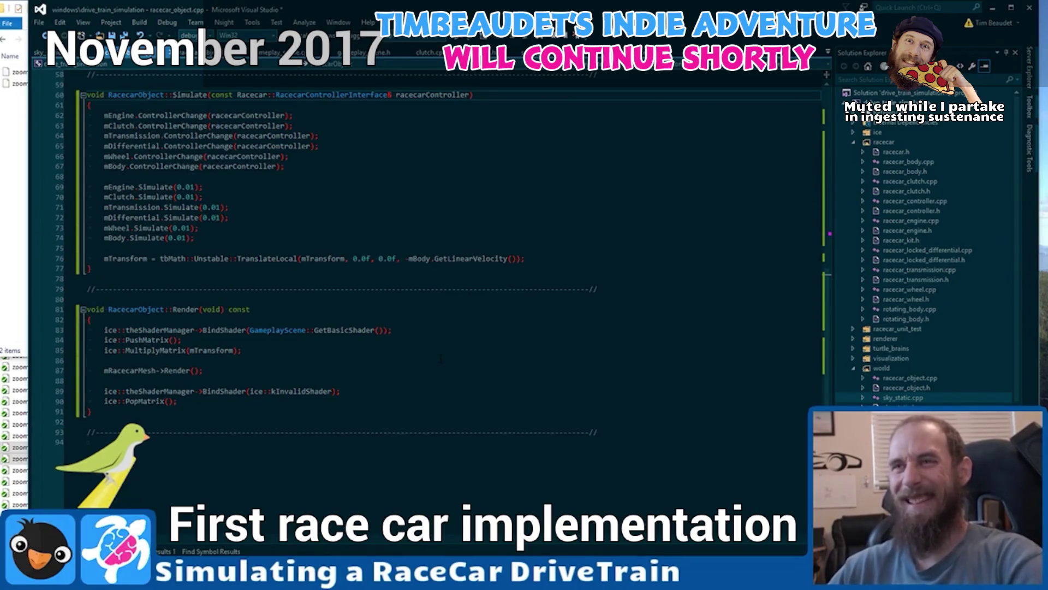
# Handwrite 'You Don't' on the notes canvas and strike a line through 'Don't'.
pyautogui.hotkey('alt', 'Tab')
pyautogui.scroll(3, 409, 253)
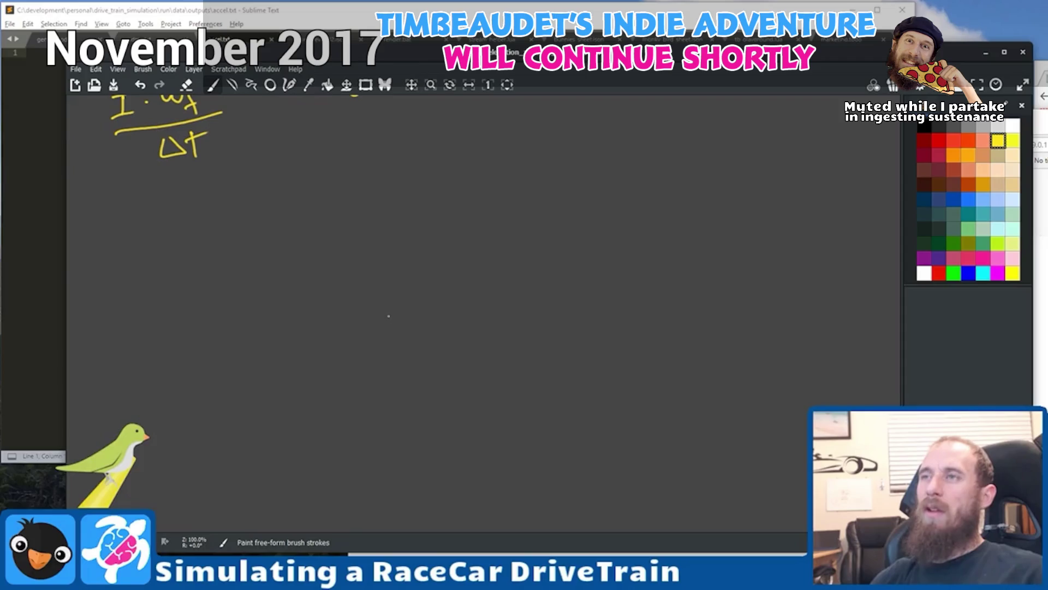
pyautogui.moveTo(351, 241); pyautogui.dragTo(365, 285)
pyautogui.moveTo(385, 236); pyautogui.dragTo(376, 339)
pyautogui.moveTo(415, 283); pyautogui.dragTo(399, 305)
pyautogui.moveTo(457, 268); pyautogui.dragTo(487, 321)
pyautogui.moveTo(558, 259); pyautogui.dragTo(614, 249)
pyautogui.moveTo(583, 243); pyautogui.dragTo(586, 298)
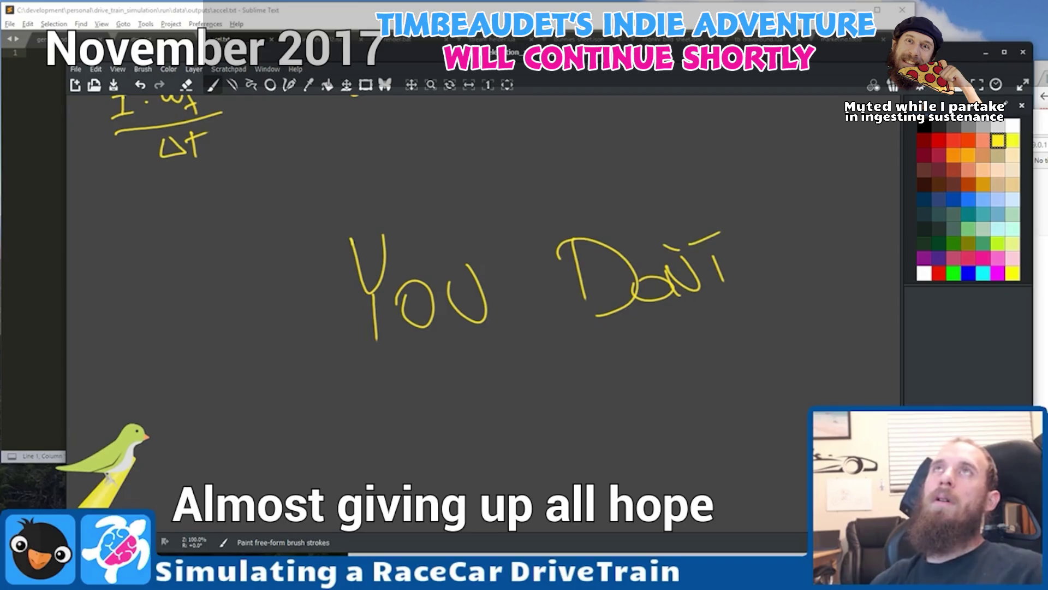
pyautogui.moveTo(360, 382); pyautogui.dragTo(899, 252)
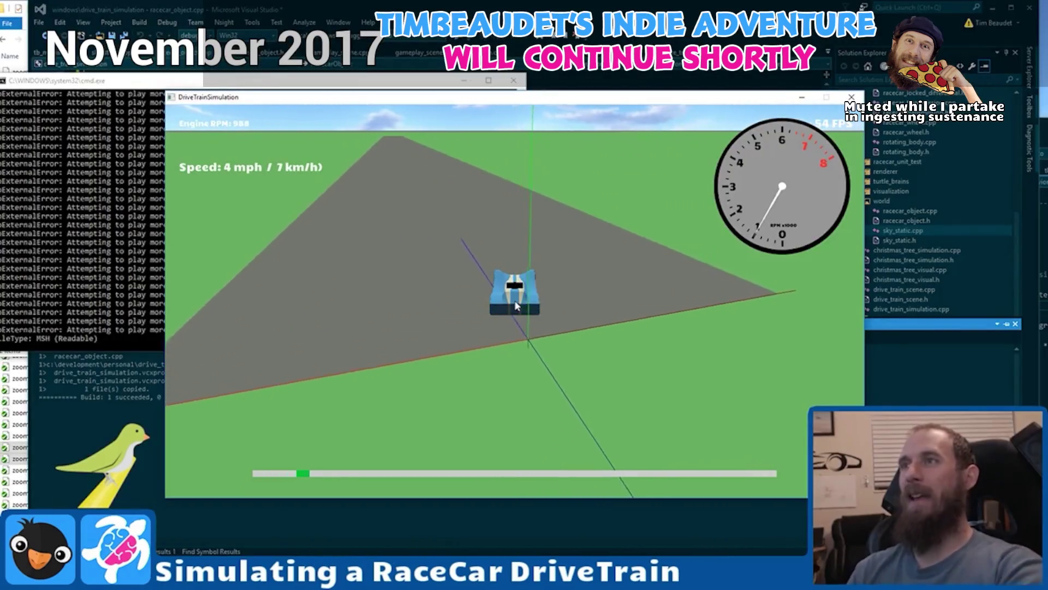
# Accelerate the car to 34 mph while steering left and right along the grey road.
pyautogui.press('Right')
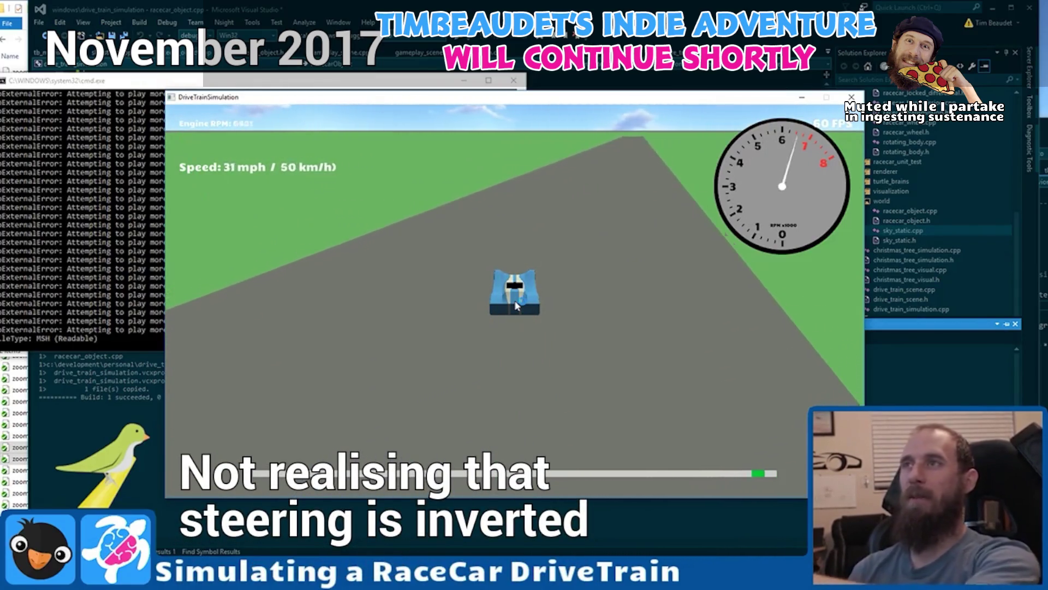
pyautogui.press('Left')
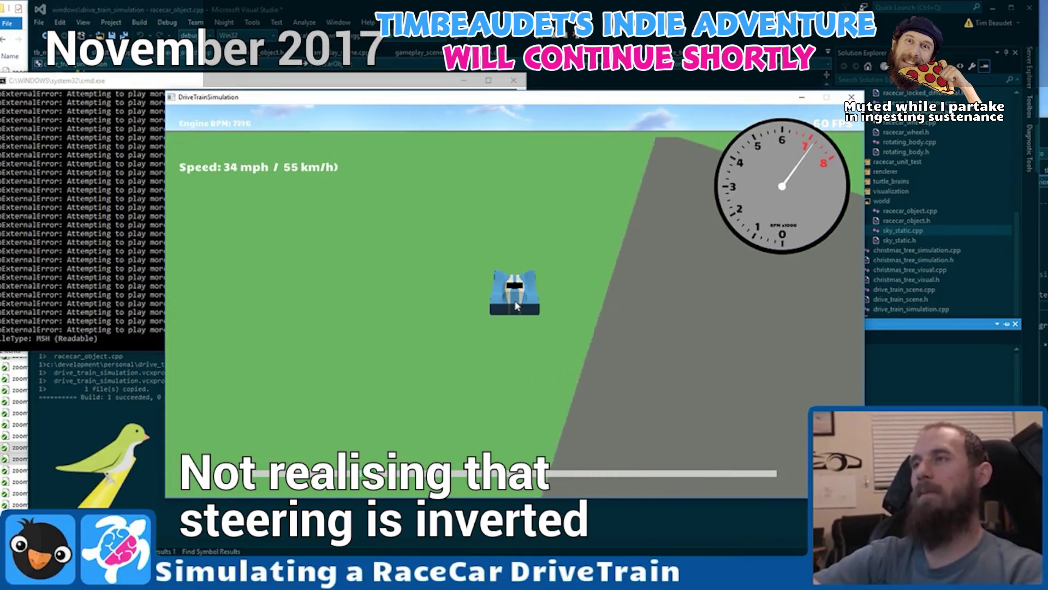
pyautogui.press('Right')
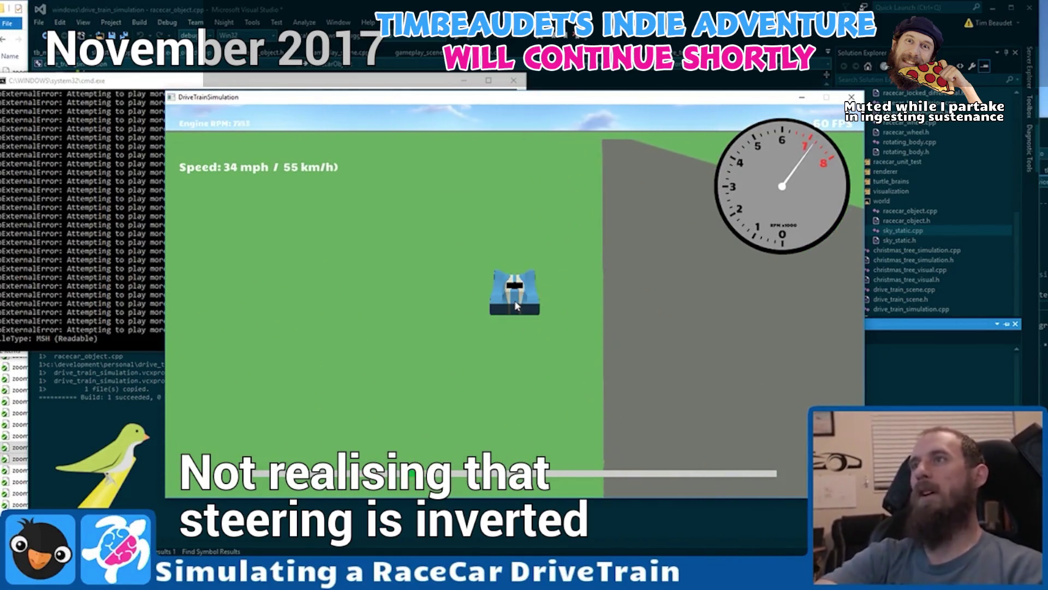
pyautogui.press('Left')
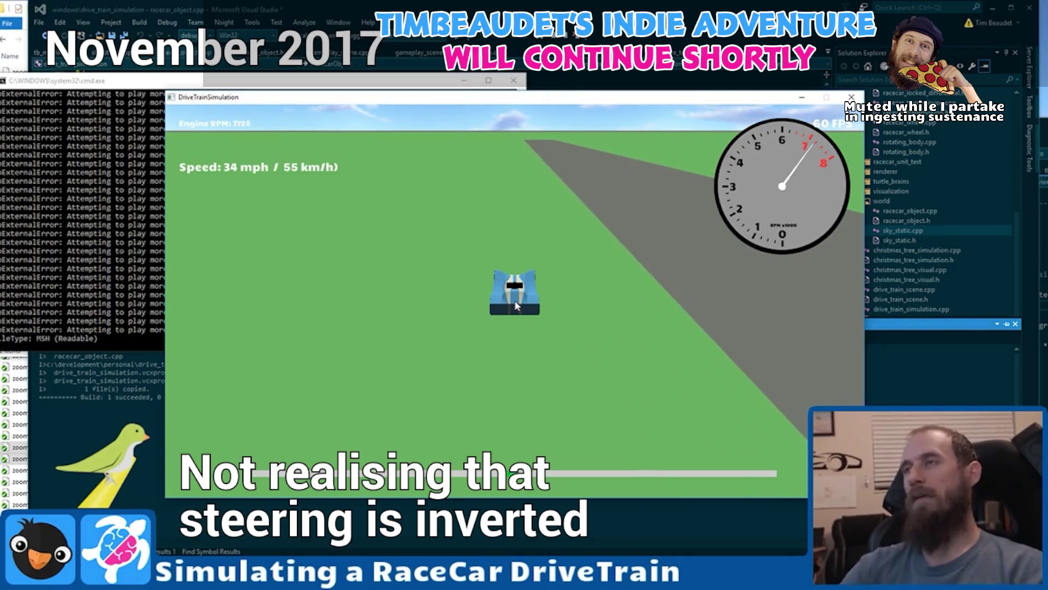
pyautogui.press('Left')
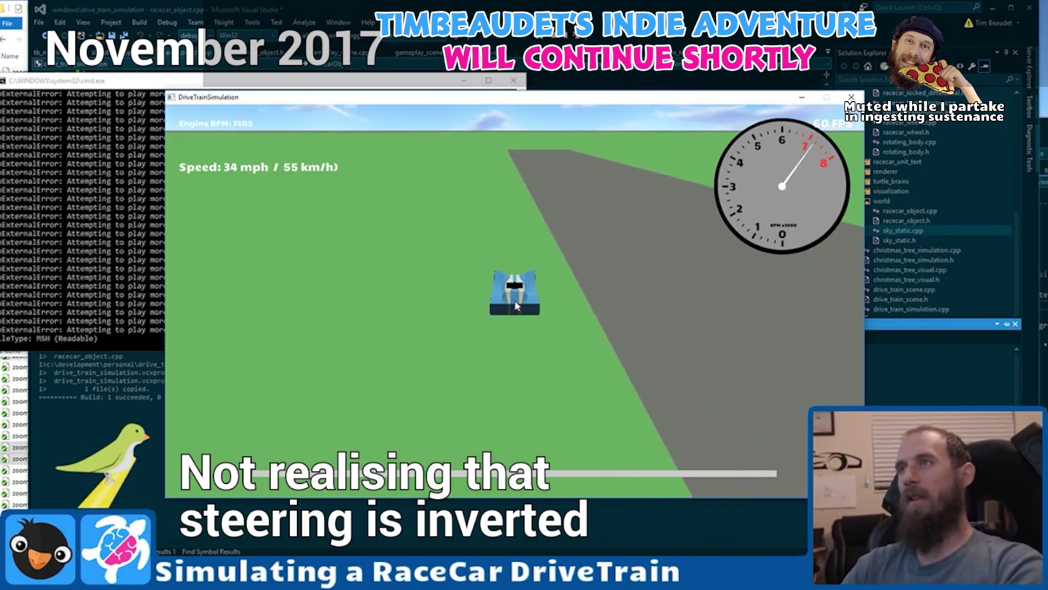
pyautogui.press('Right')
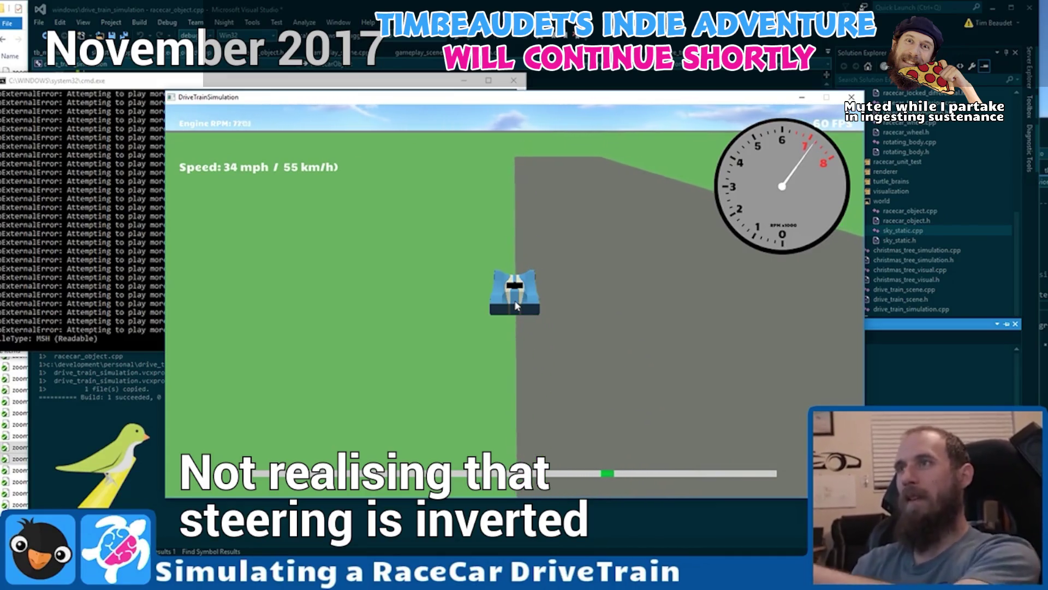
pyautogui.press('Right')
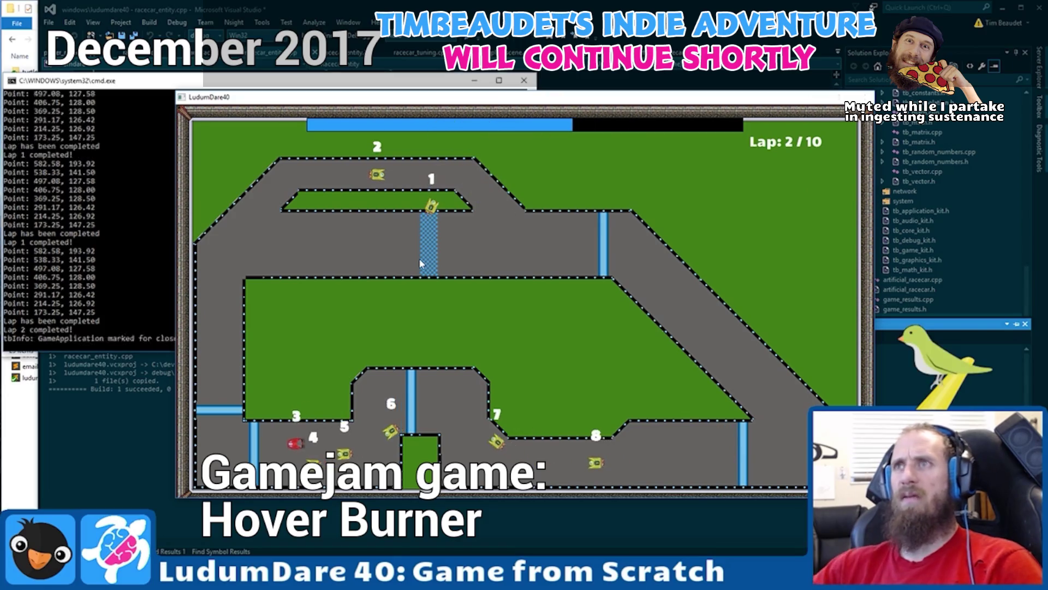
# Quit the racing game and delete the AddGraphic(mPositionText) line at line 299.
pyautogui.press('Escape')
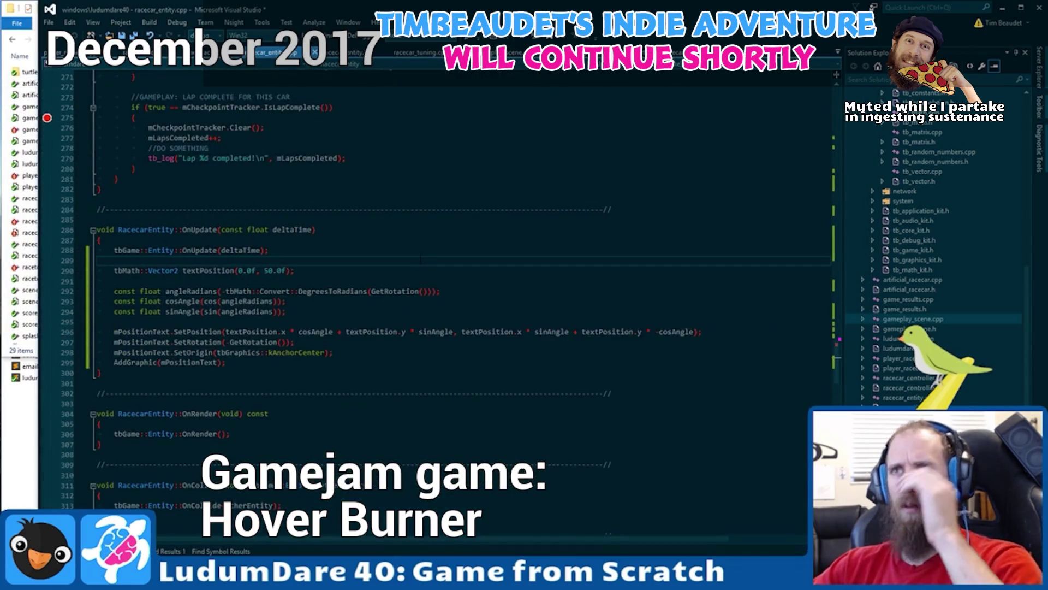
pyautogui.click(252, 363)
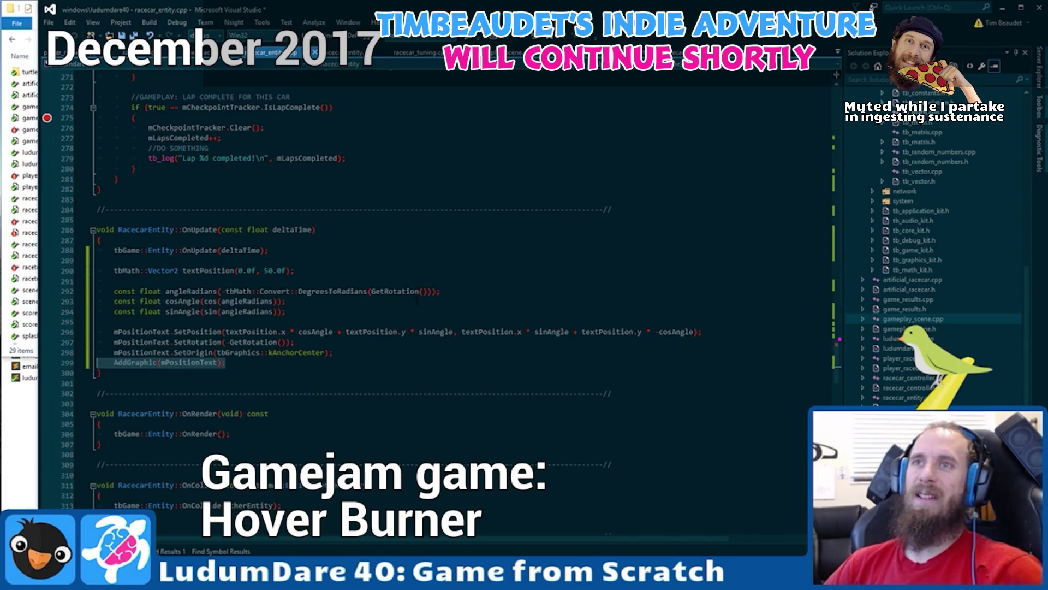
pyautogui.hotkey('shift', 'Home')
pyautogui.press('BackSpace')
pyautogui.press('BackSpace')
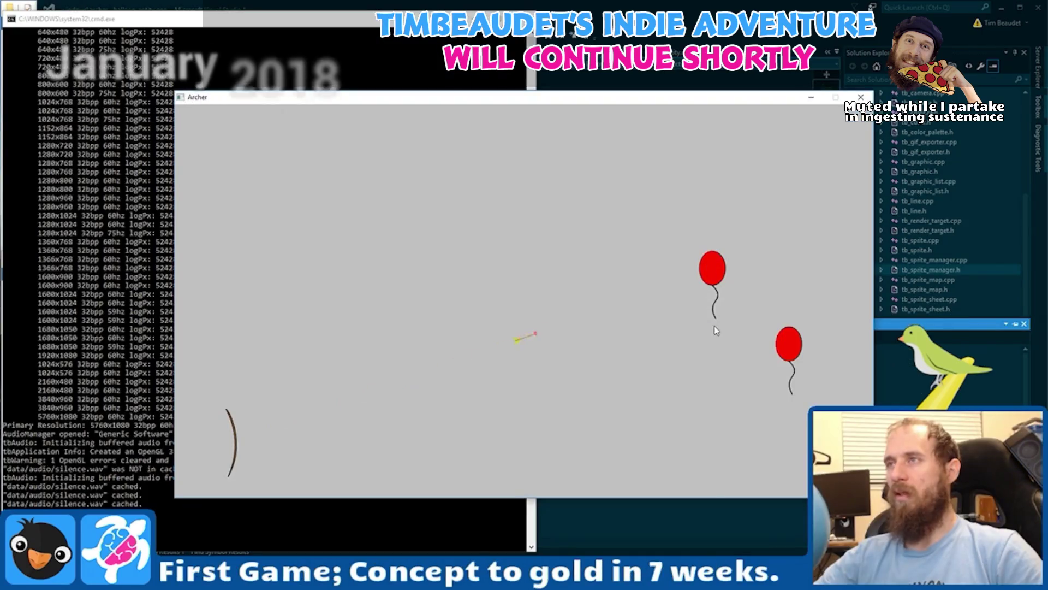
# Fire two arrows at the red balloon, then sketch a grey circle near the canvas centre.
pyautogui.click(754, 347)
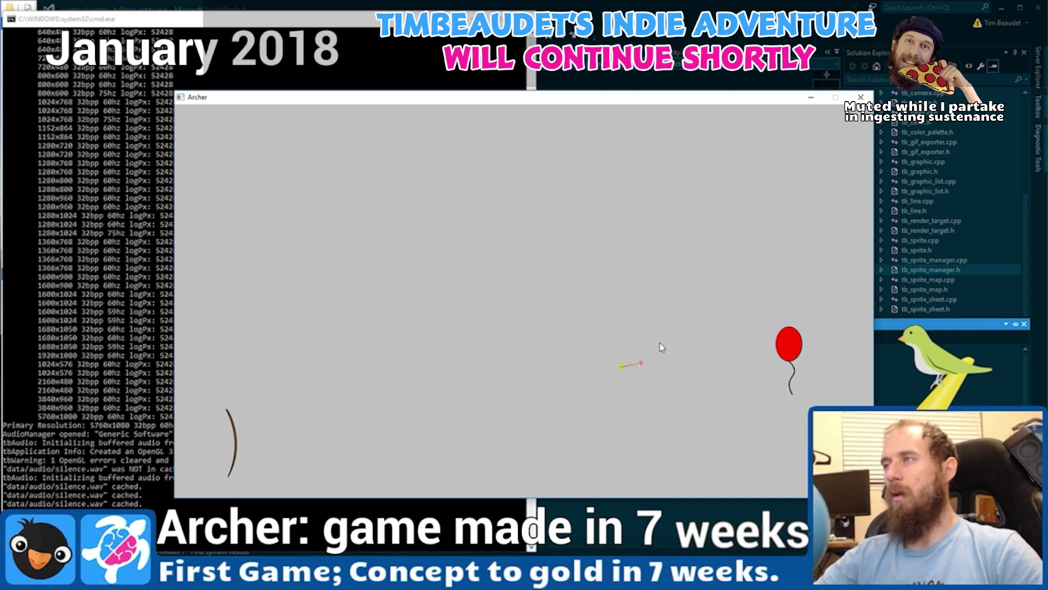
pyautogui.click(661, 376)
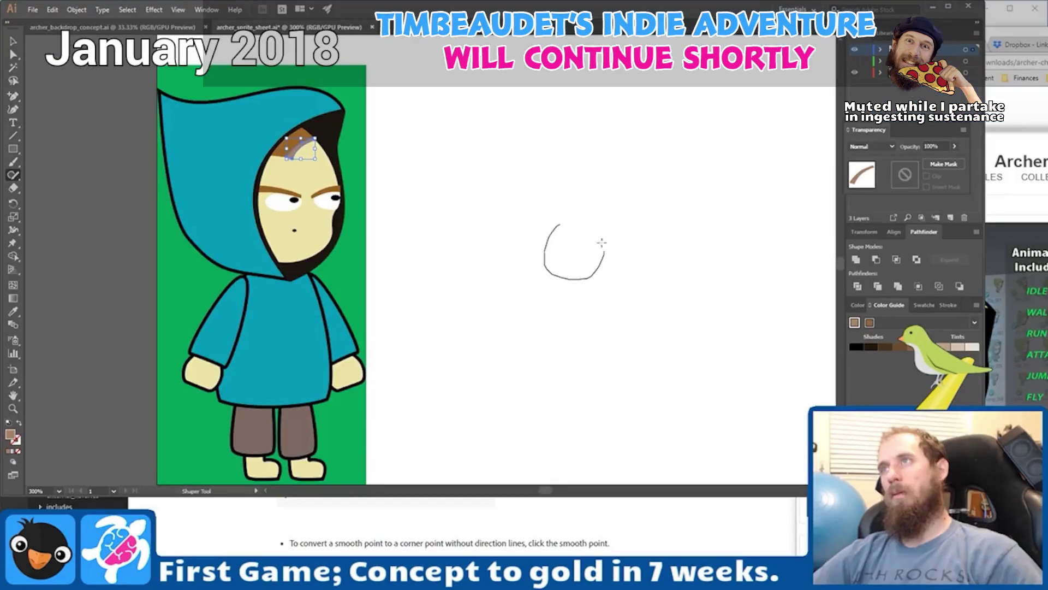
pyautogui.moveTo(604, 241); pyautogui.dragTo(565, 283)
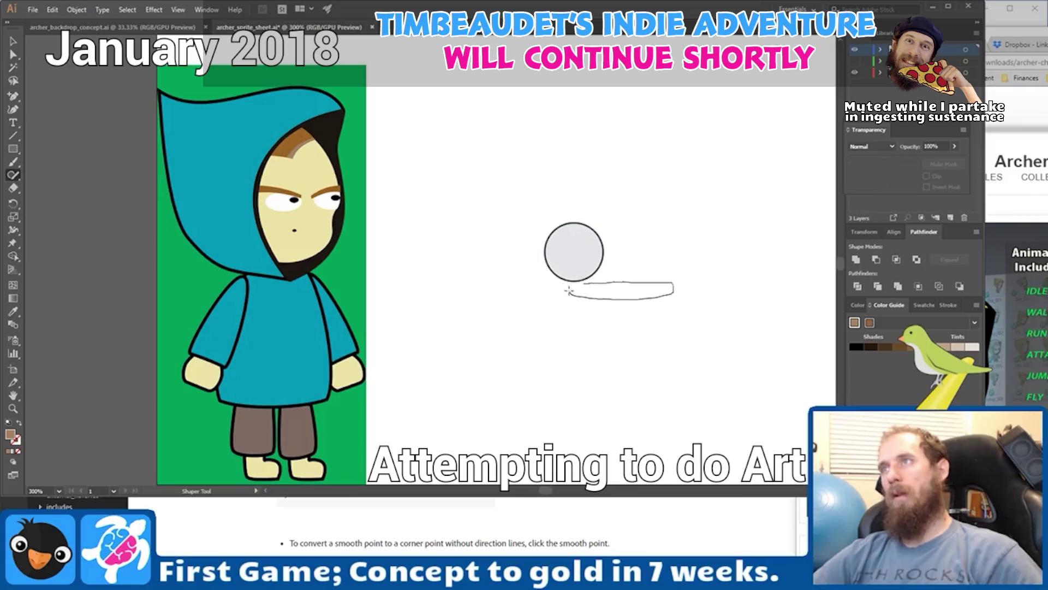
# Scribble a rectangle under the circle and cap its right end with a small circle.
pyautogui.moveTo(568, 292); pyautogui.dragTo(569, 290)
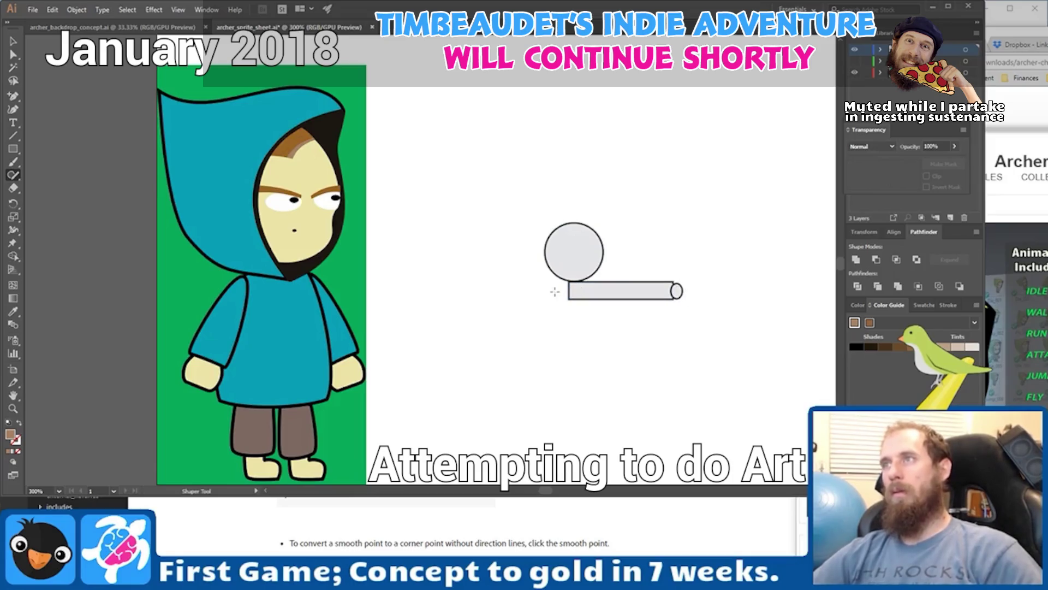
pyautogui.moveTo(556, 296); pyautogui.dragTo(556, 298)
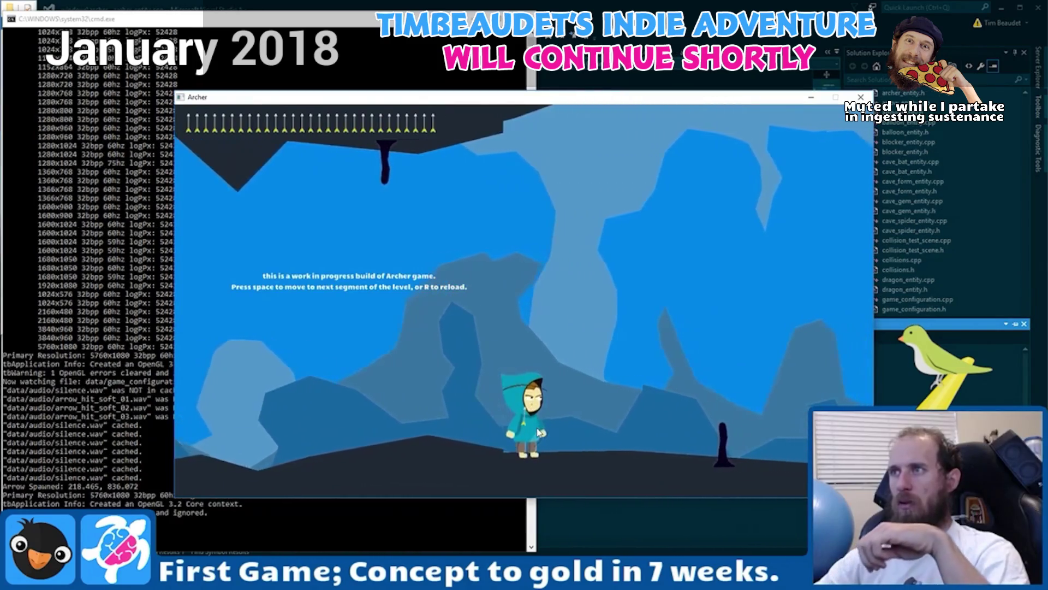
# Fire three arrows in the cave level, aiming at the balloon and the bat flocks.
pyautogui.click(538, 432)
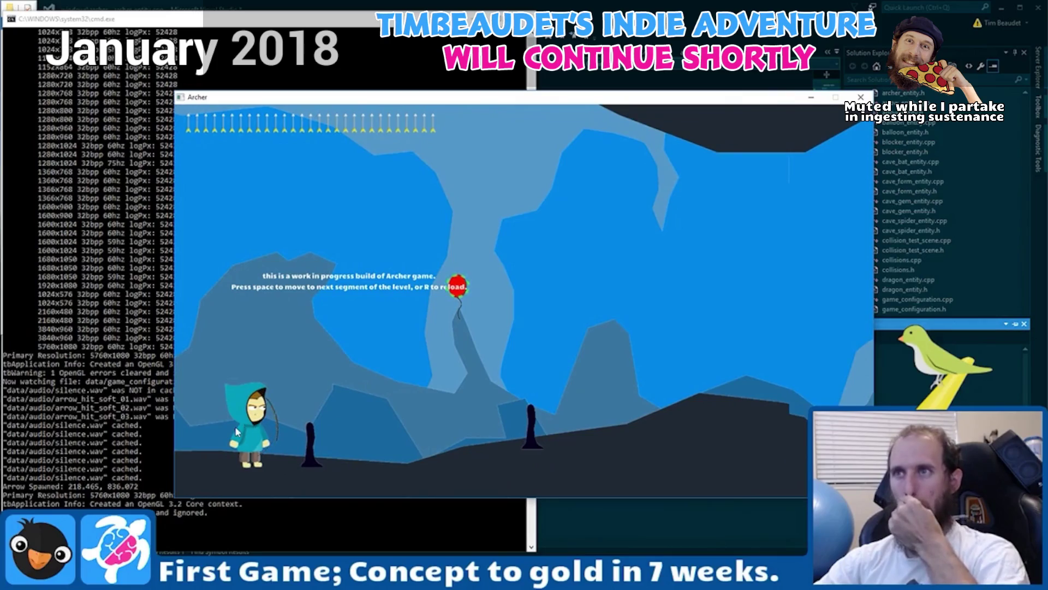
pyautogui.moveTo(236, 444); pyautogui.dragTo(233, 449)
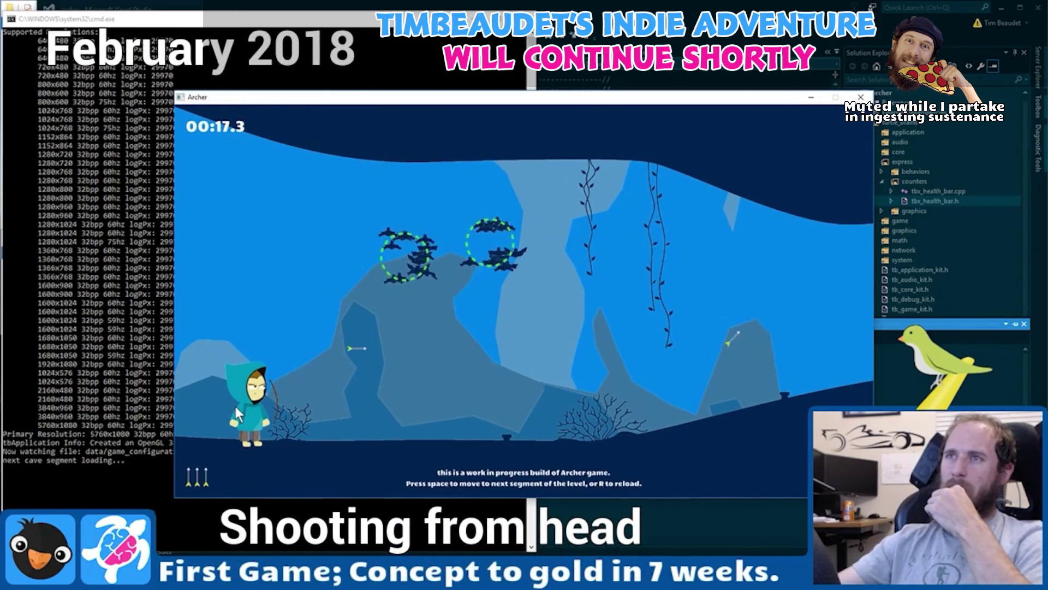
pyautogui.click(235, 406)
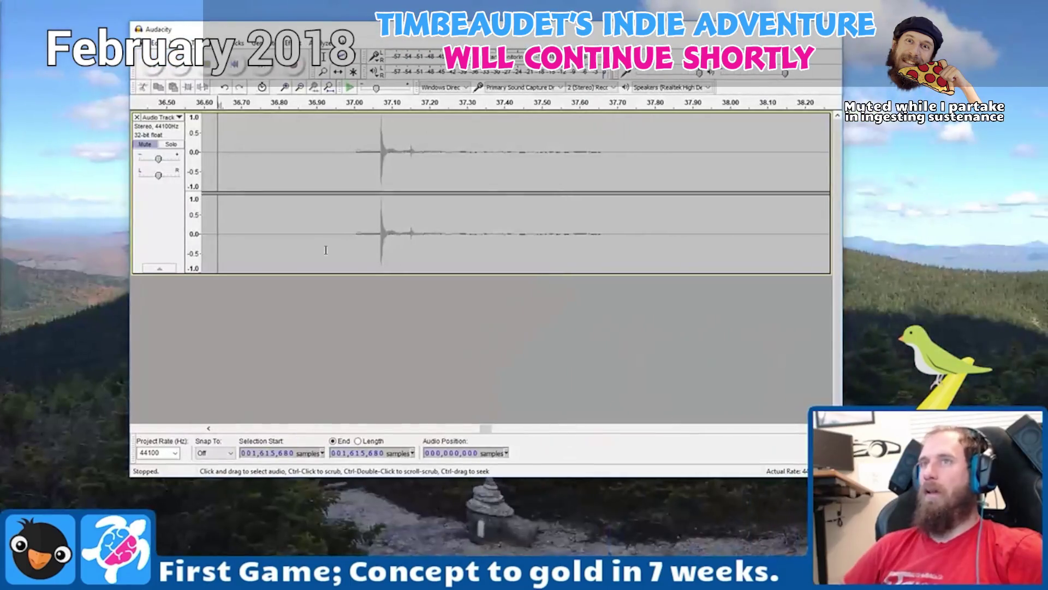
# Start recording a new Audacity track, then fire an arrow at the bat flock.
pyautogui.click(299, 68)
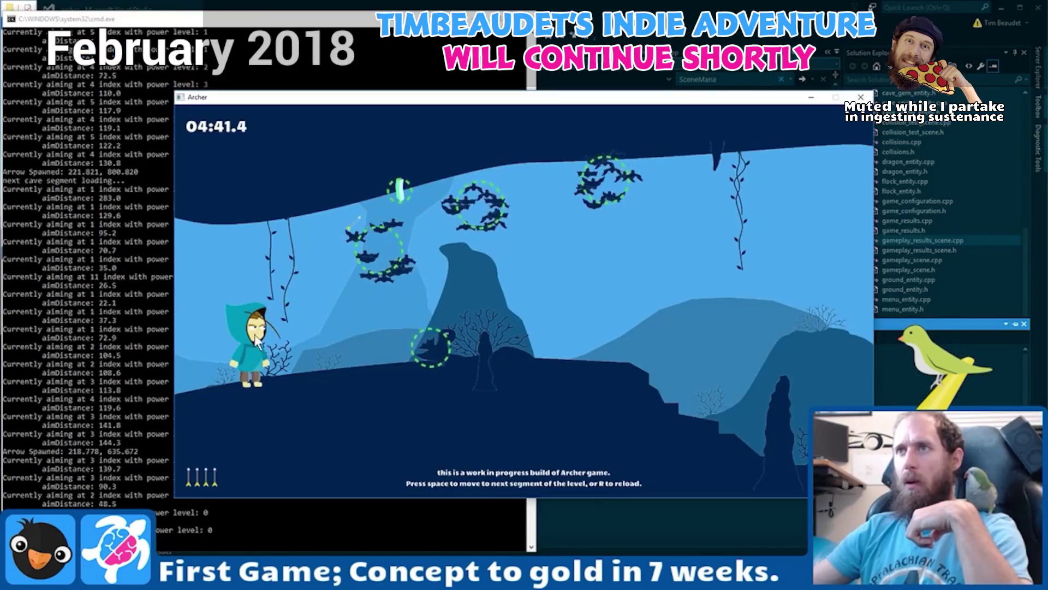
pyautogui.click(192, 375)
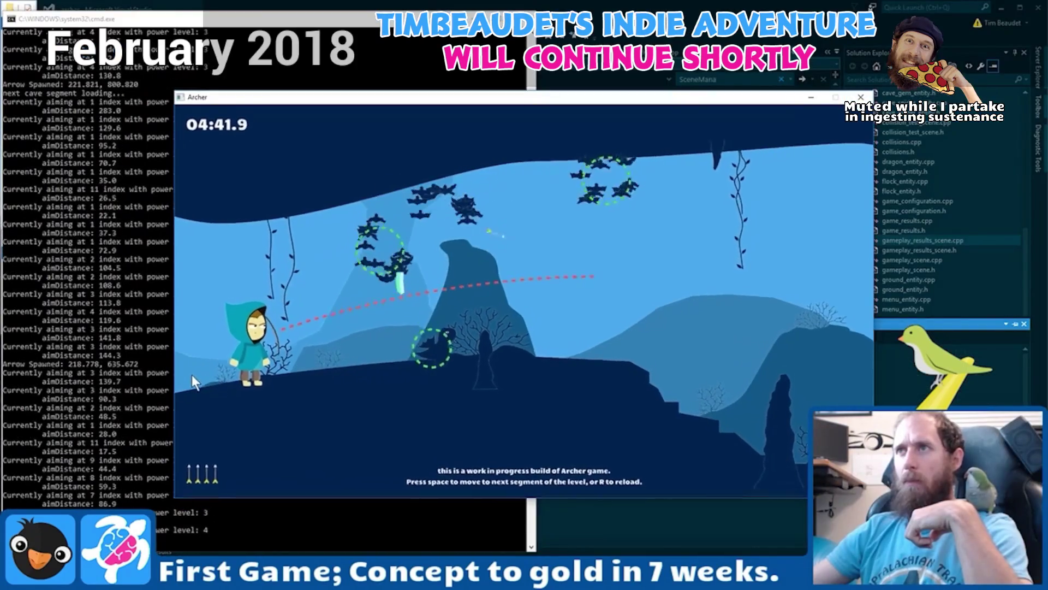
# Shoot two more arrows at the bats, then advance to the next level segment.
pyautogui.click(182, 401)
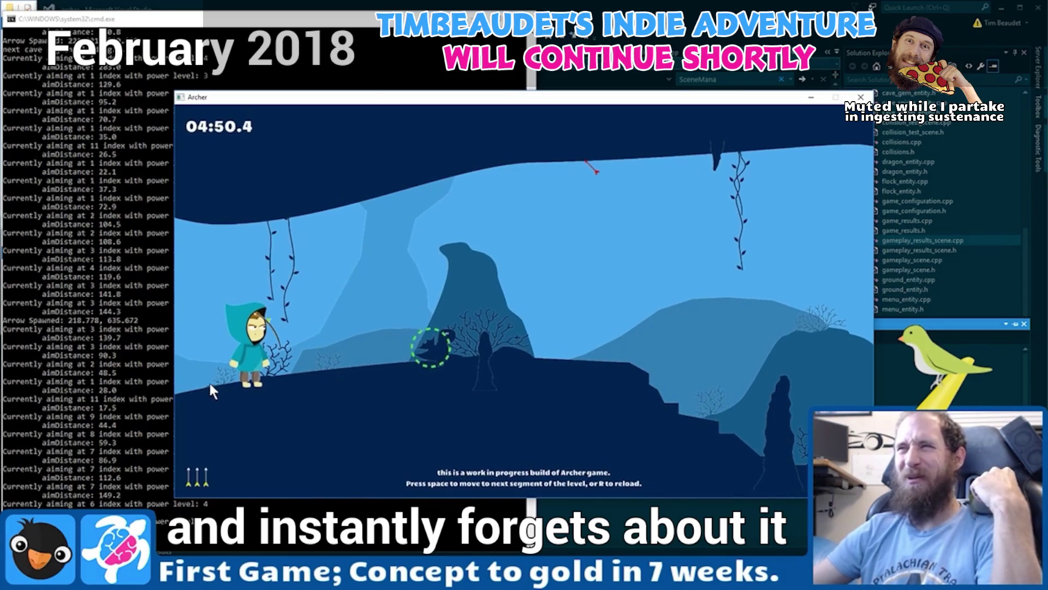
pyautogui.moveTo(247, 349); pyautogui.dragTo(226, 347)
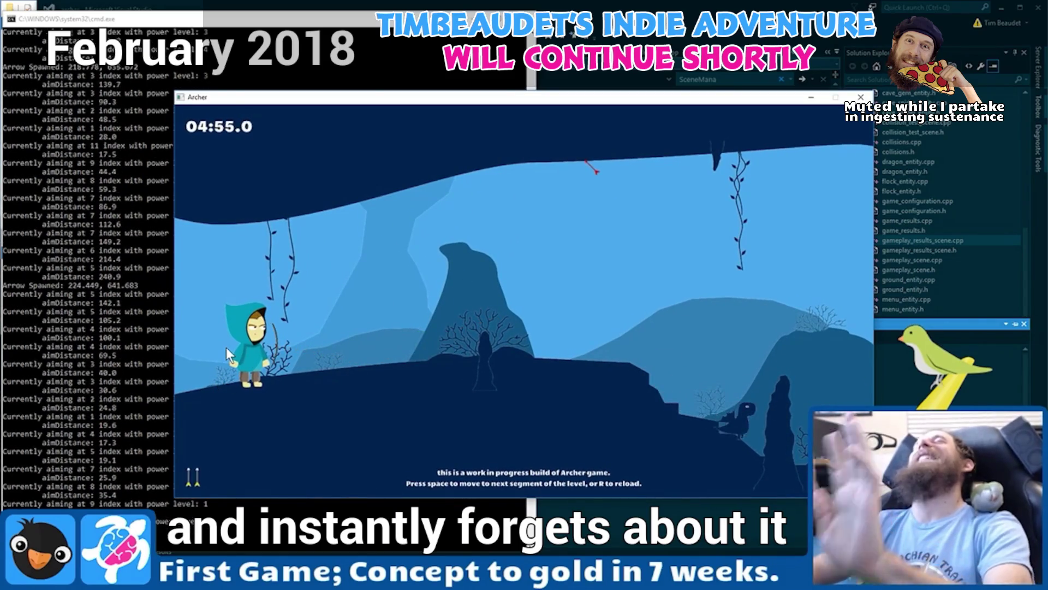
pyautogui.press('space')
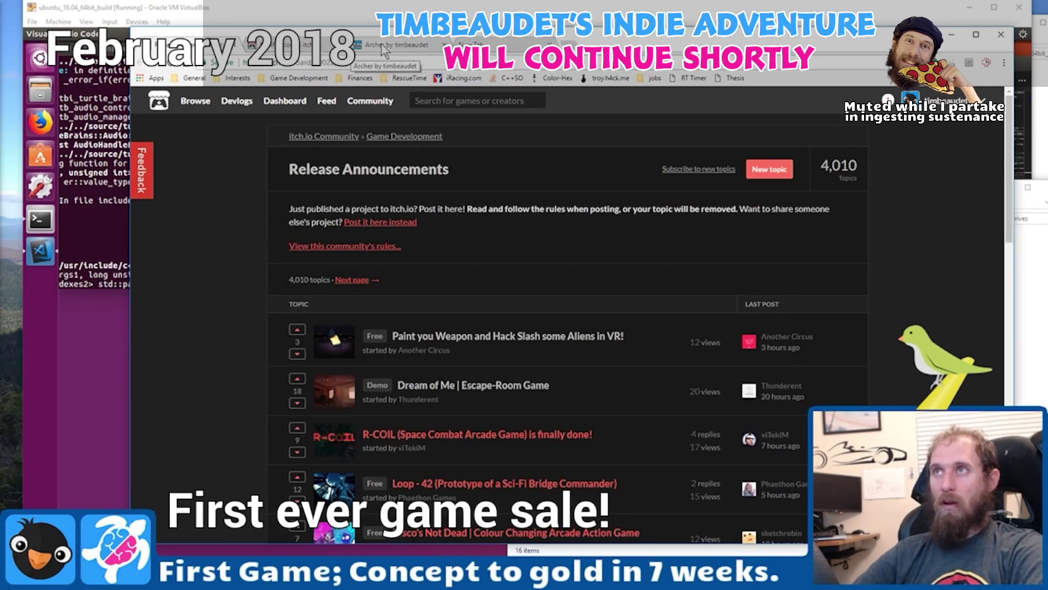
# Switch to the 'Archer by timbeaudet' game page tab.
pyautogui.click(404, 48)
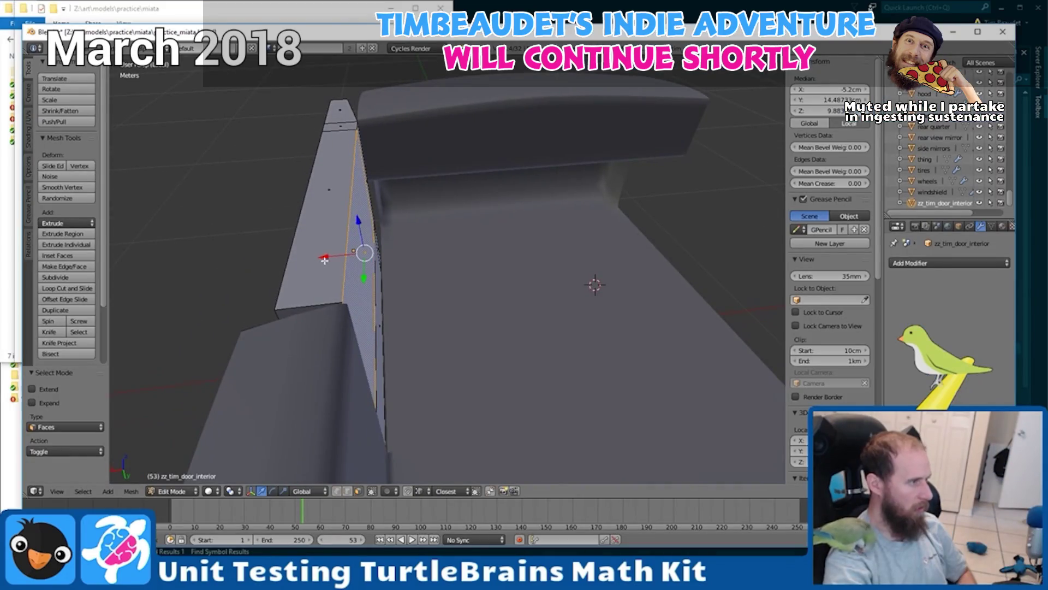
# Slide the door face along X, orbit around it, and select the narrow strip face below.
pyautogui.moveTo(325, 260); pyautogui.dragTo(298, 257)
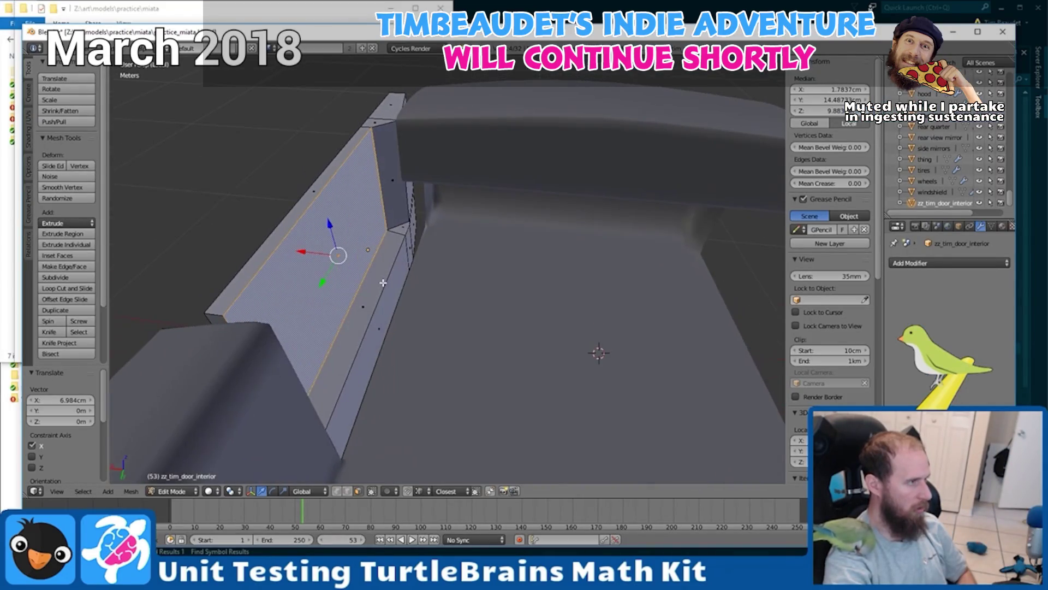
pyautogui.moveTo(382, 281)
pyautogui.mouseDown()
pyautogui.moveTo(408, 281)
pyautogui.moveTo(297, 267)
pyautogui.moveTo(314, 271)
pyautogui.mouseUp()
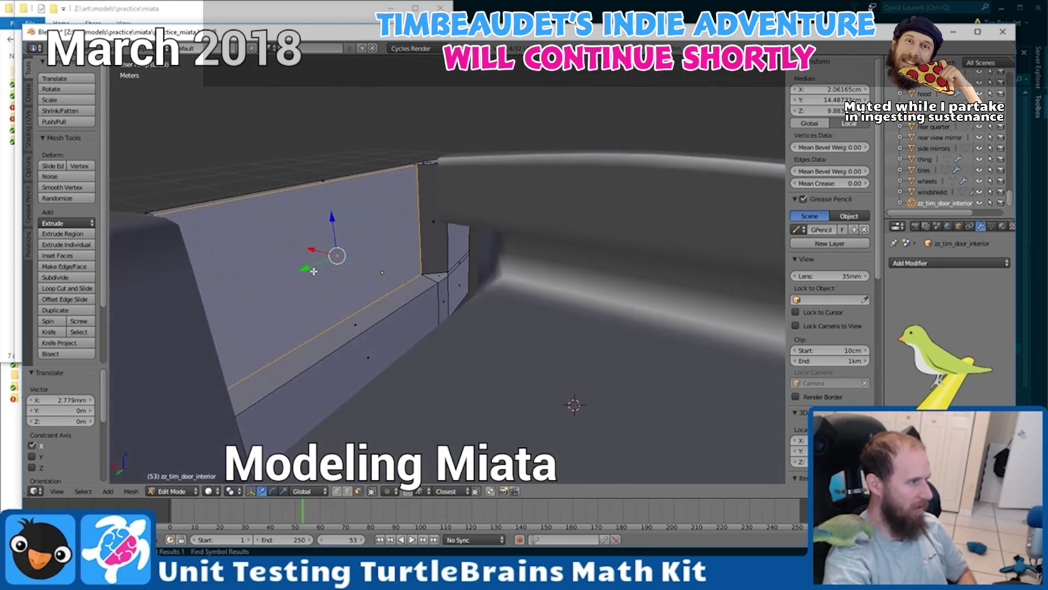
pyautogui.rightClick(356, 322)
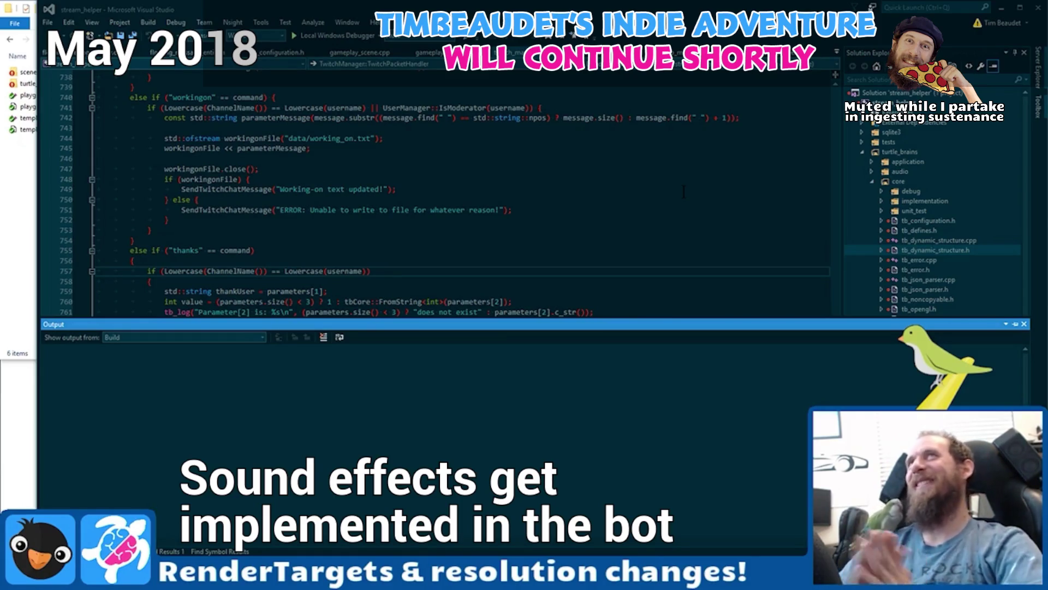
# Set the MatrixVisualizer to Basis in Columns with Pre-Multiply enabled.
pyautogui.click(431, 220)
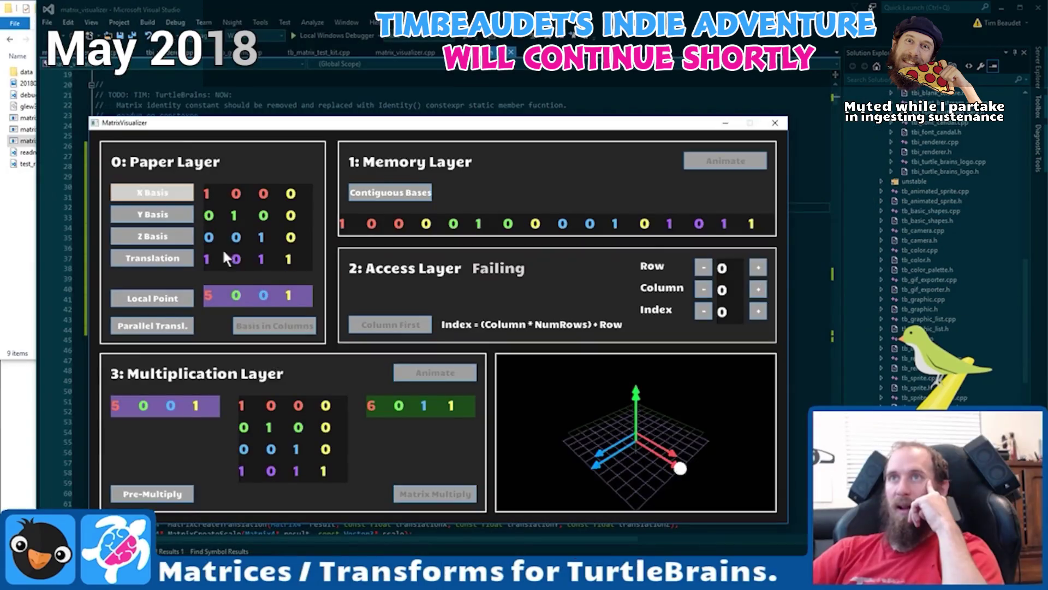
pyautogui.click(124, 328)
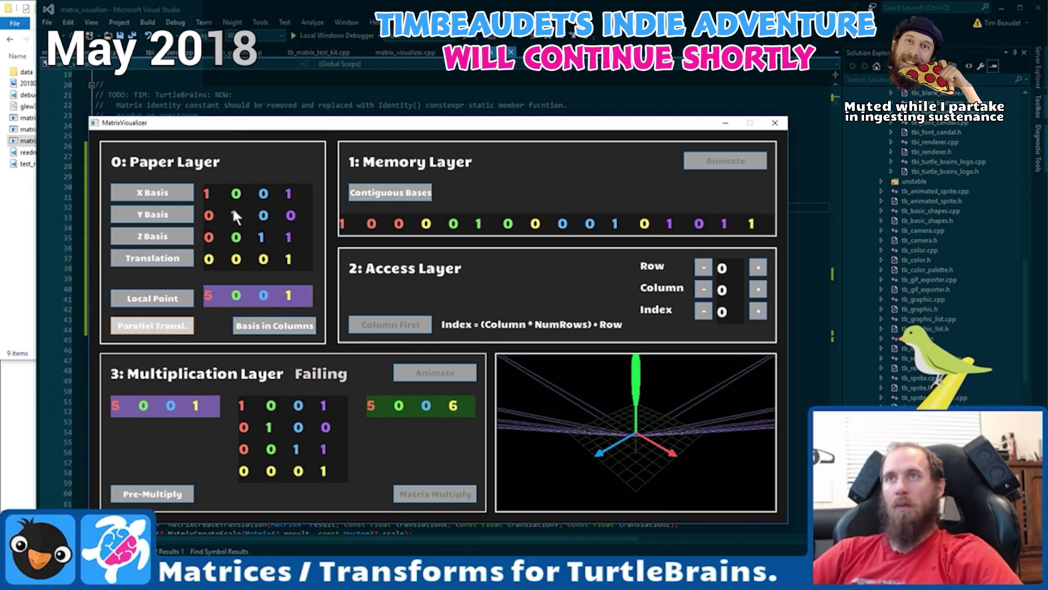
pyautogui.press('p')
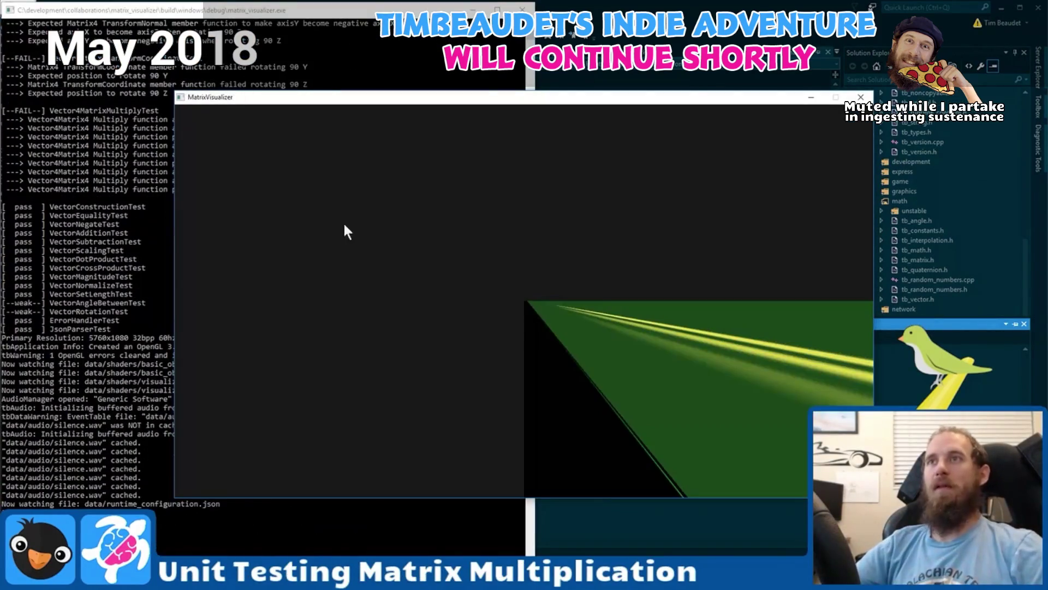
# Bring up the test console and highlight the MatrixCreateRotationTest result line.
pyautogui.click(71, 264)
pyautogui.scroll(15, 117, 251)
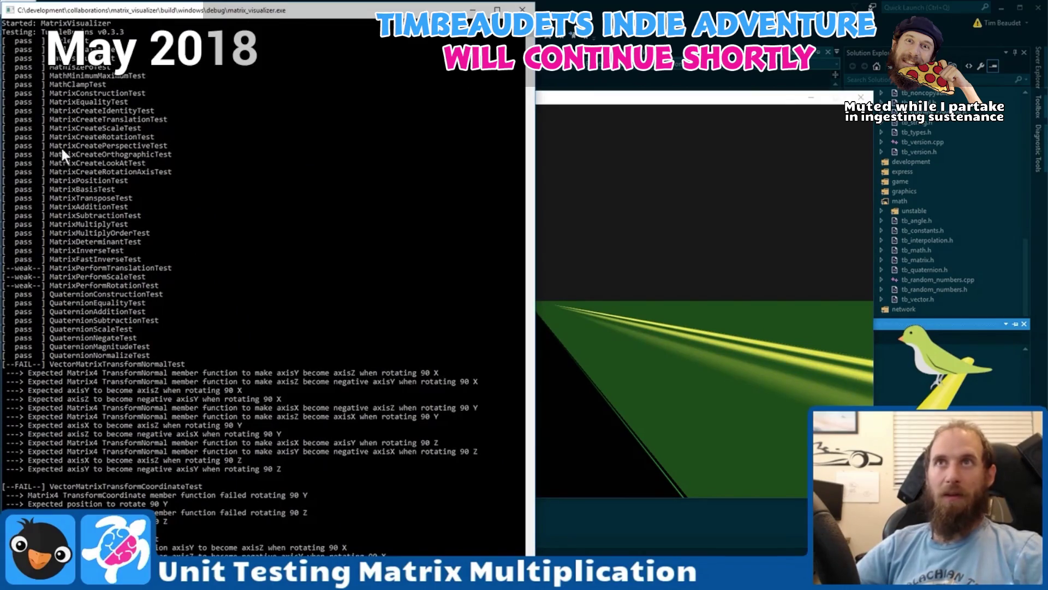
pyautogui.moveTo(46, 136); pyautogui.dragTo(186, 138)
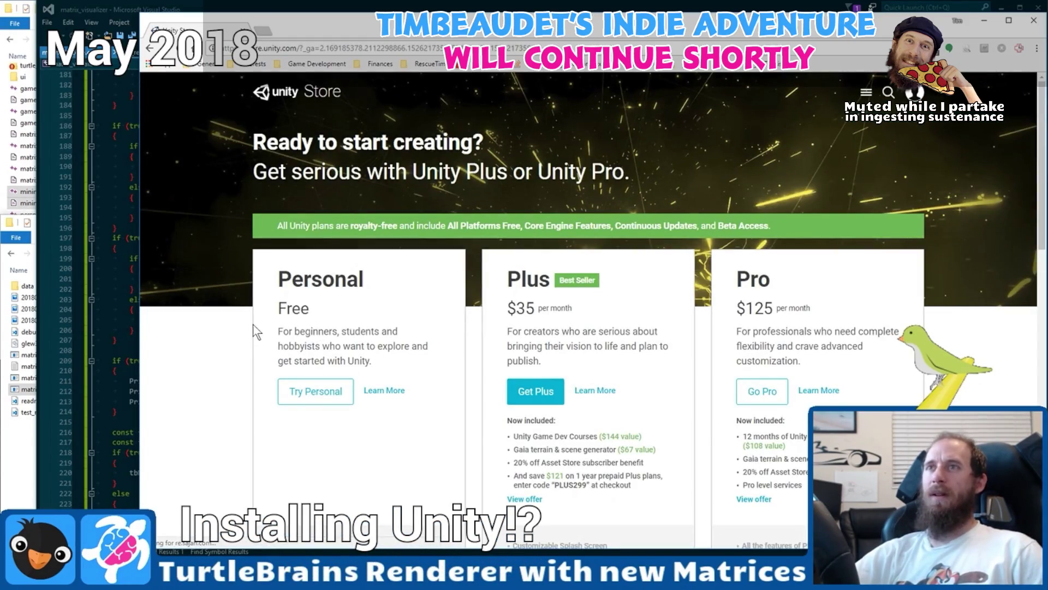
# Scroll to the free Personal plan and open its download page with Try Personal.
pyautogui.scroll(-2, 253, 323)
pyautogui.click(302, 283)
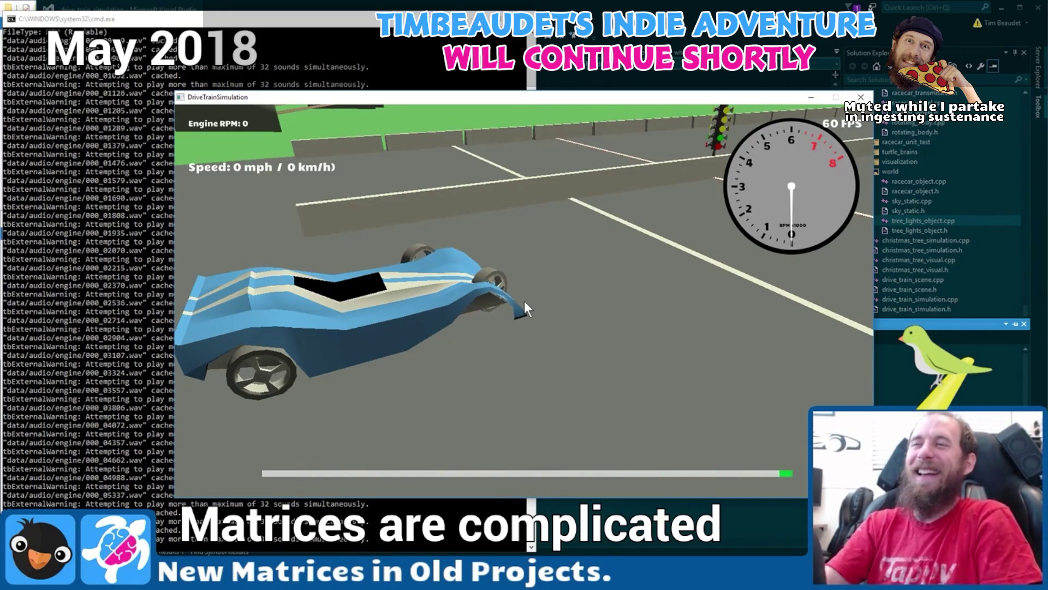
# Start the DriveTrainSimulation car's engine and switch to the trackside camera, then back to chase view.
pyautogui.press('r')
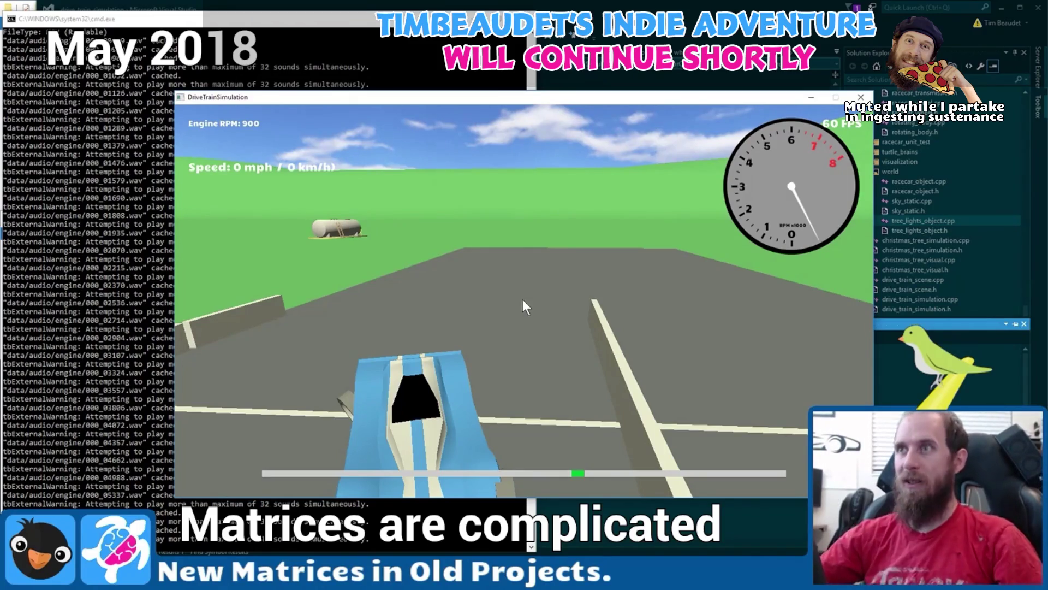
pyautogui.press('c')
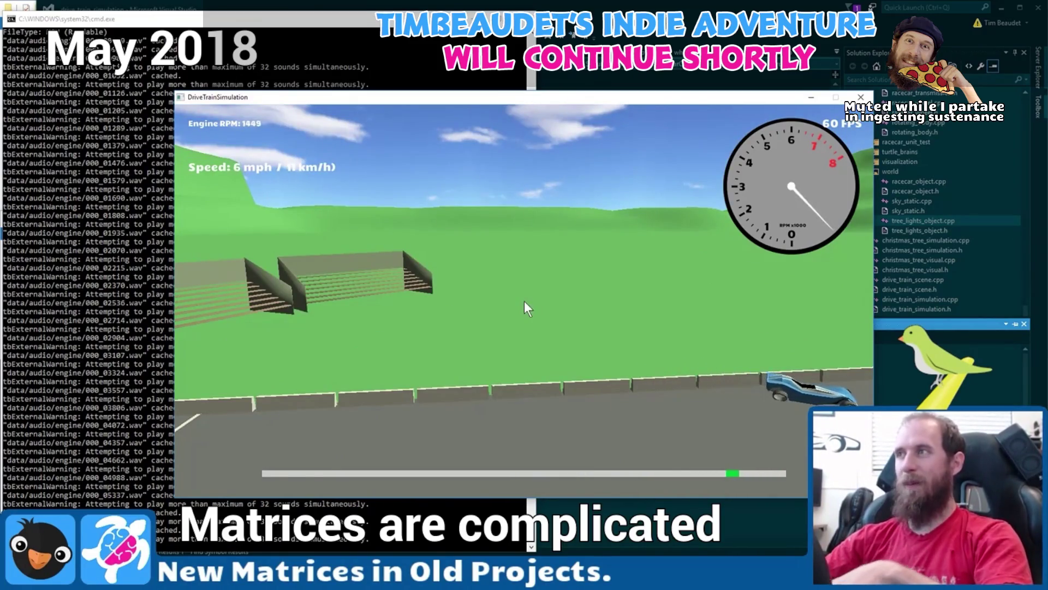
pyautogui.press('c')
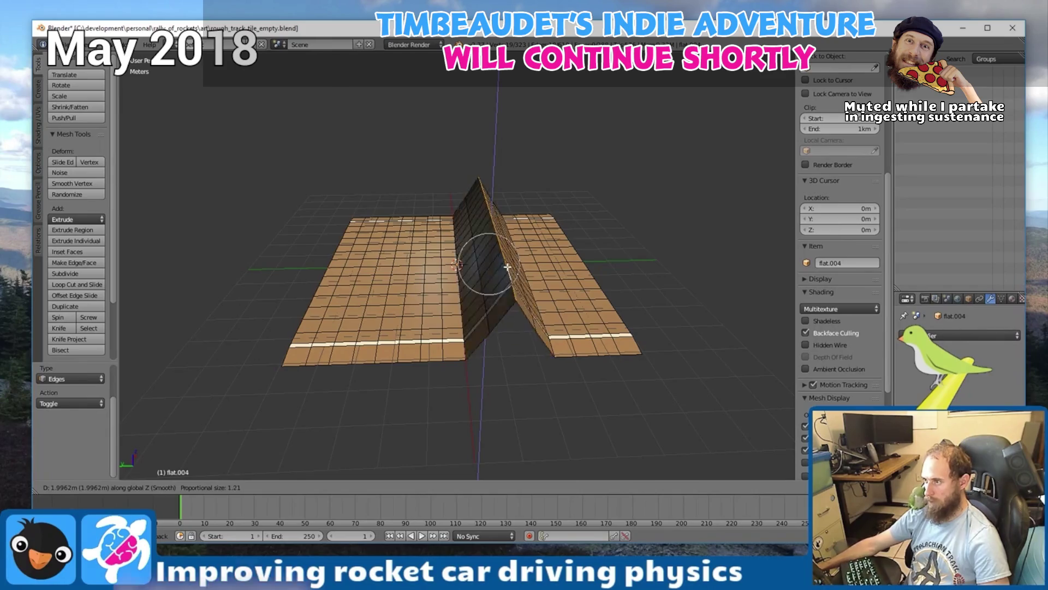
# Confirm the track mesh middle raised about 2 m into a hill and orbit around it.
pyautogui.scroll(-15, 507, 267)
pyautogui.scroll(2, 507, 267)
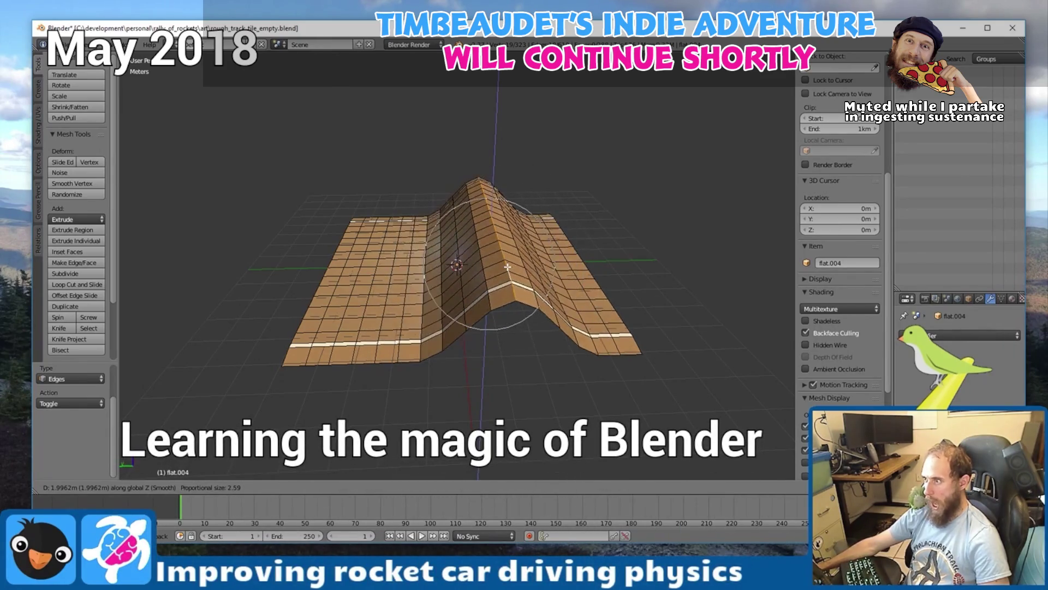
pyautogui.click(507, 267)
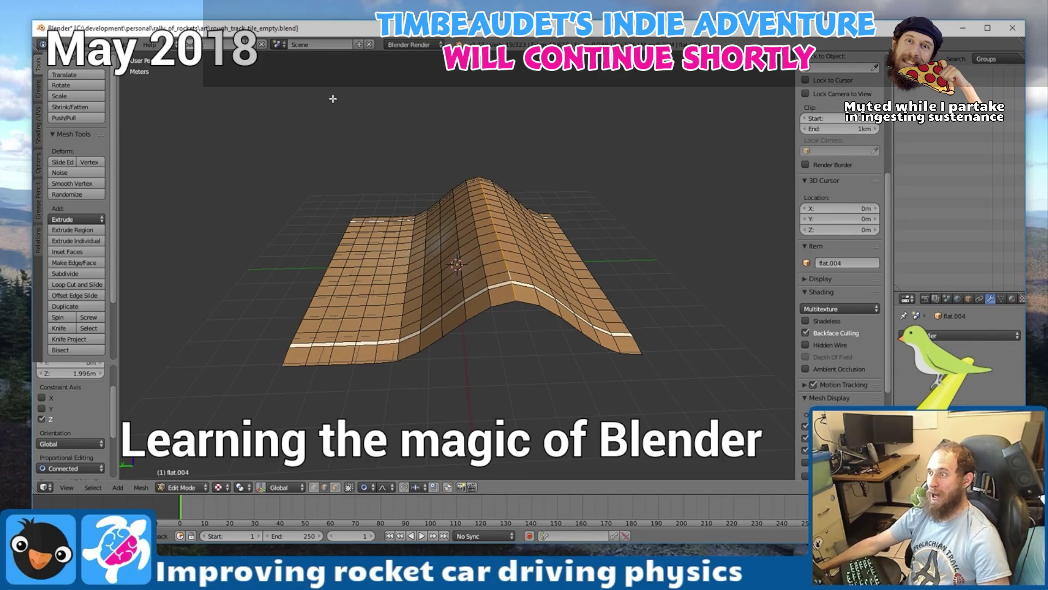
pyautogui.moveTo(519, 136)
pyautogui.mouseDown()
pyautogui.moveTo(607, 235)
pyautogui.moveTo(548, 236)
pyautogui.moveTo(546, 259)
pyautogui.moveTo(475, 304)
pyautogui.moveTo(500, 324)
pyautogui.mouseUp()
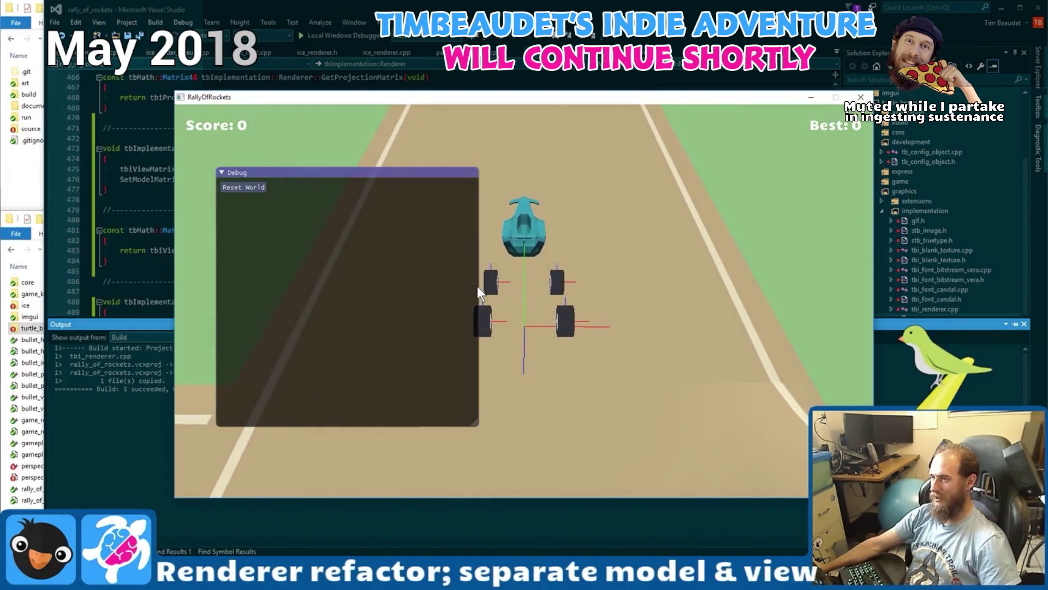
# Fold the in-game ImGui Debug window in the running Rally of Rockets build.
pyautogui.press('`')
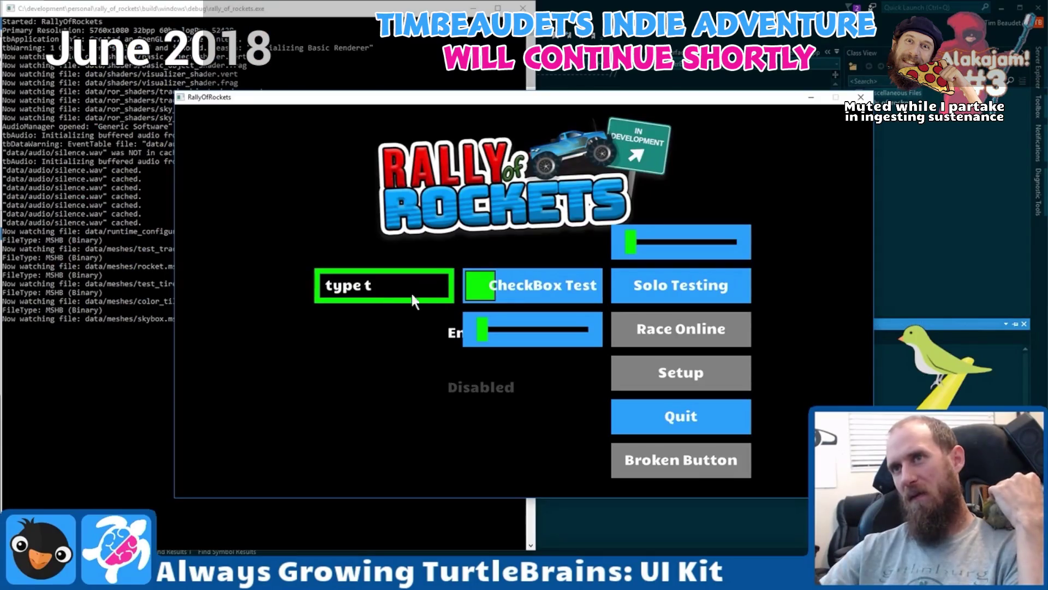
# Focus the Rally of Rockets menu text field, then quit the game with Escape.
pyautogui.click(423, 284)
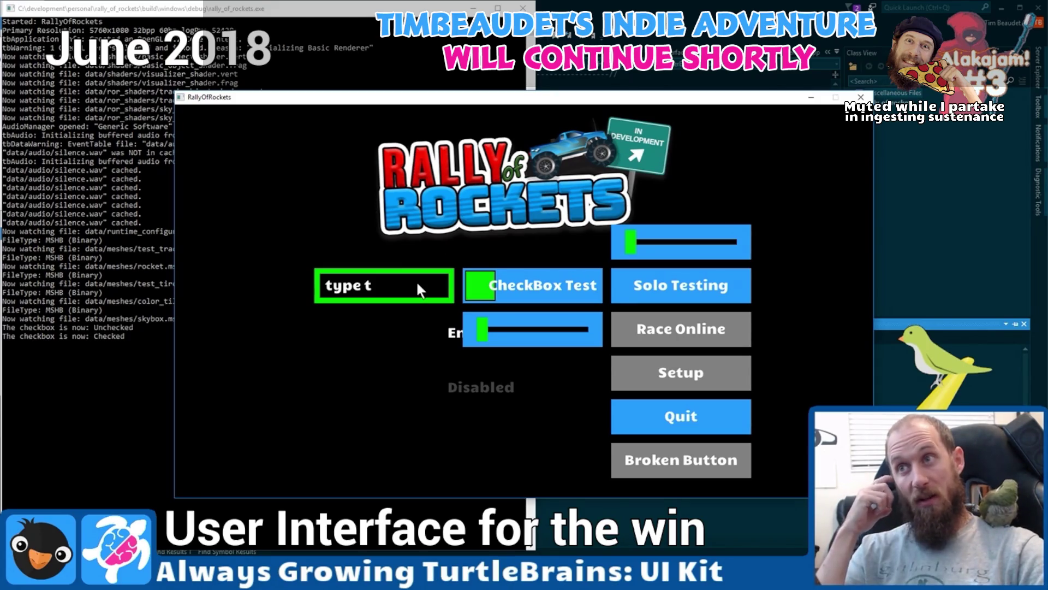
pyautogui.press('Escape')
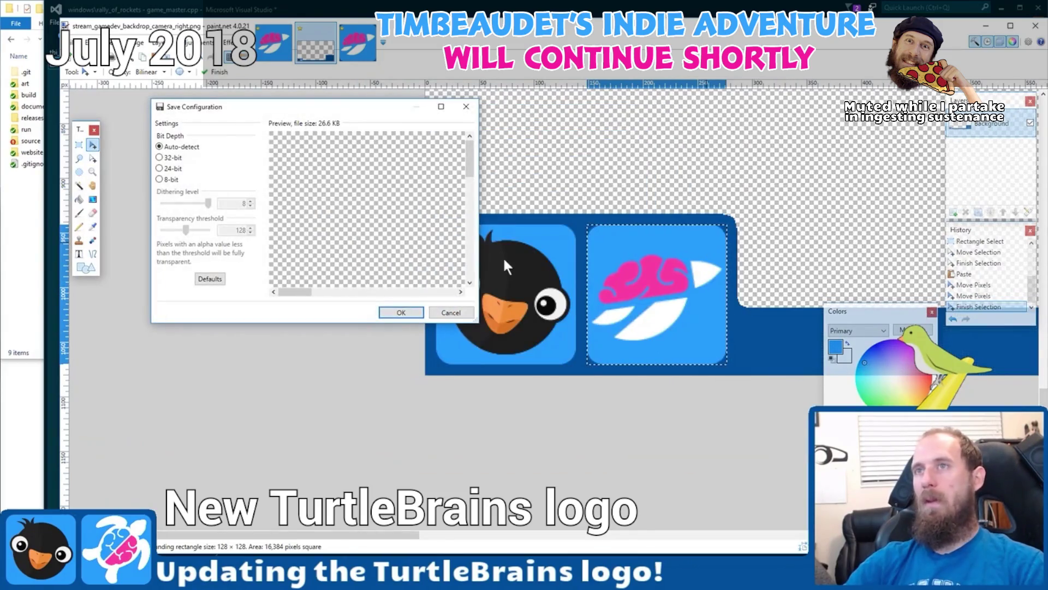
# Accept the default Save Configuration to save stream_gamedev_backdrop_camera_right.png.
pyautogui.click(408, 312)
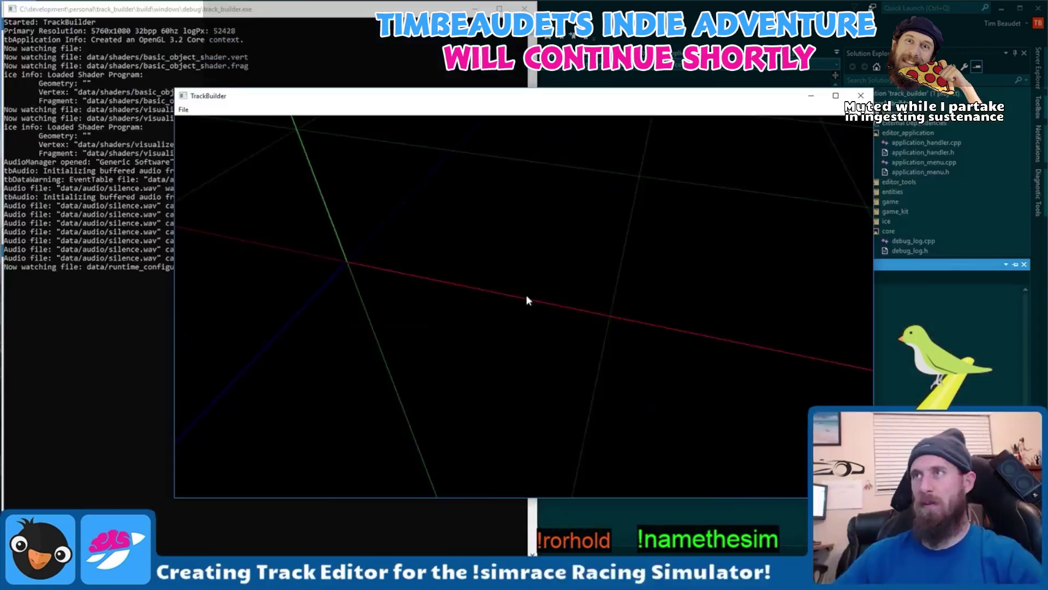
# Choose Green from the track editor colour menu, then dismiss the error and object options.
pyautogui.rightClick(451, 225)
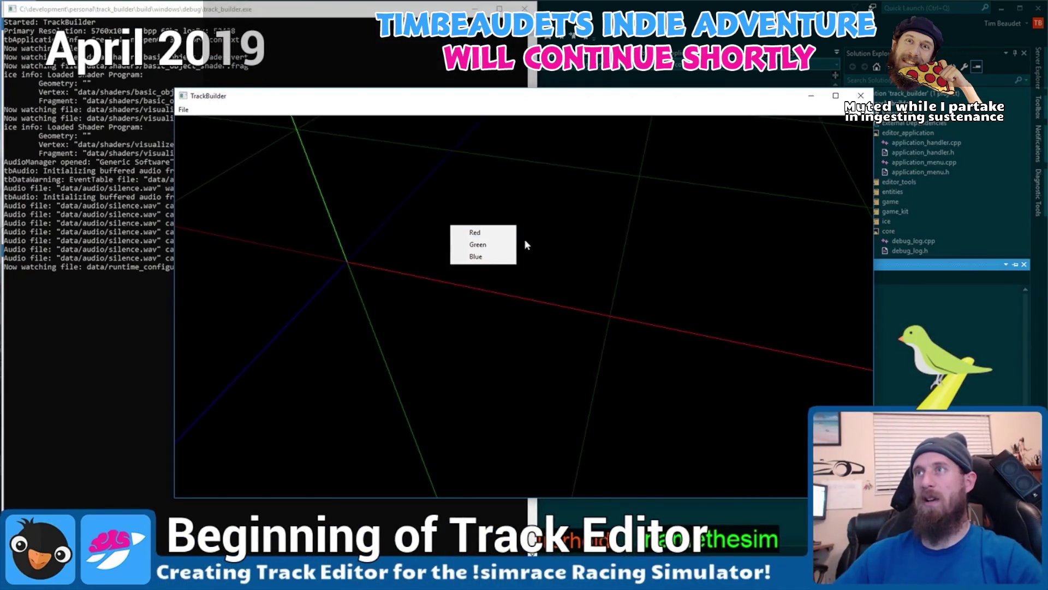
pyautogui.click(484, 246)
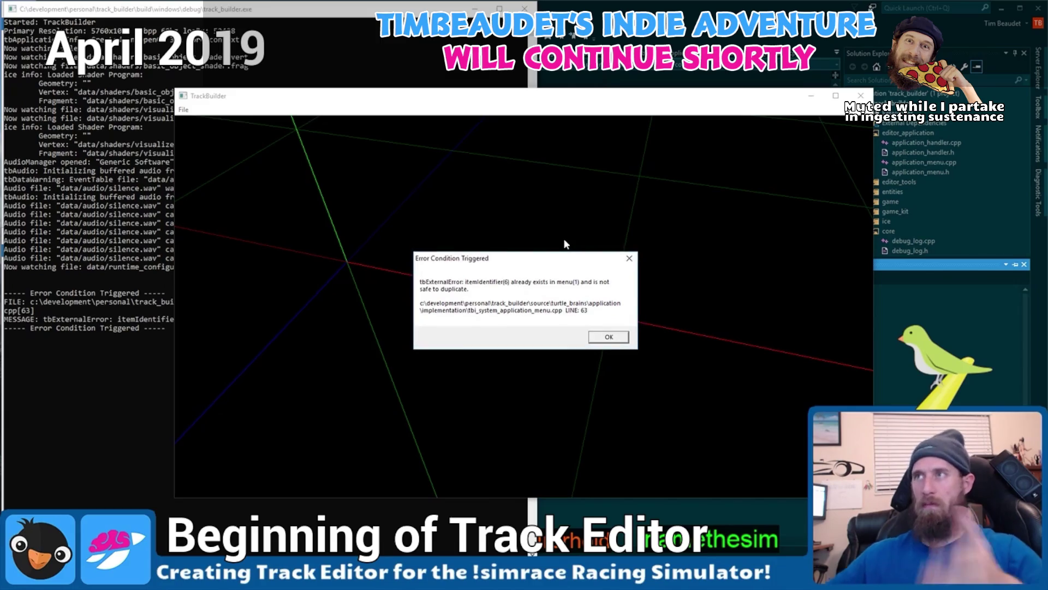
pyautogui.click(630, 257)
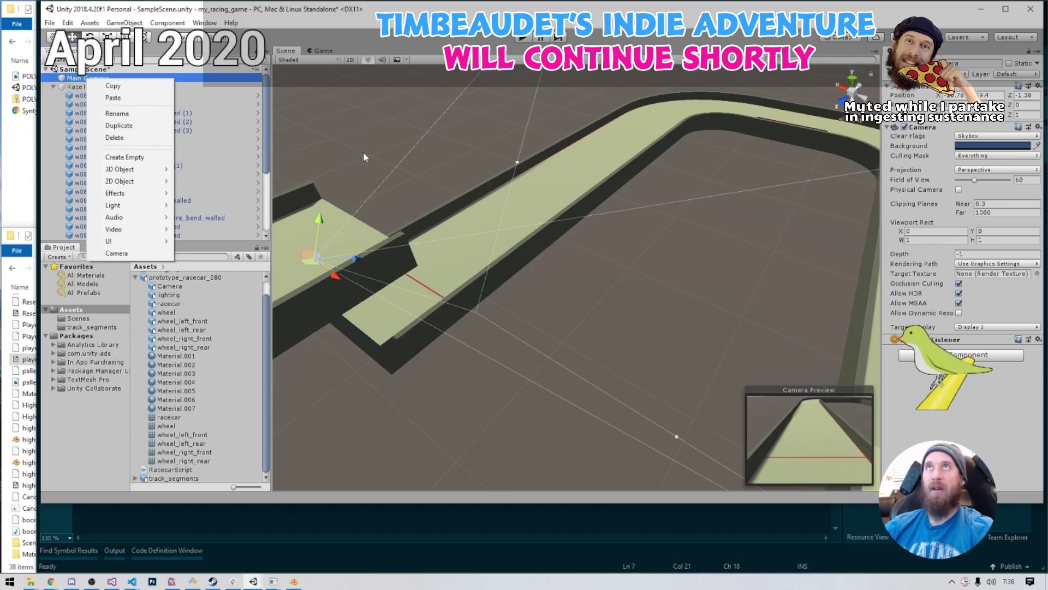
pyautogui.click(267, 136)
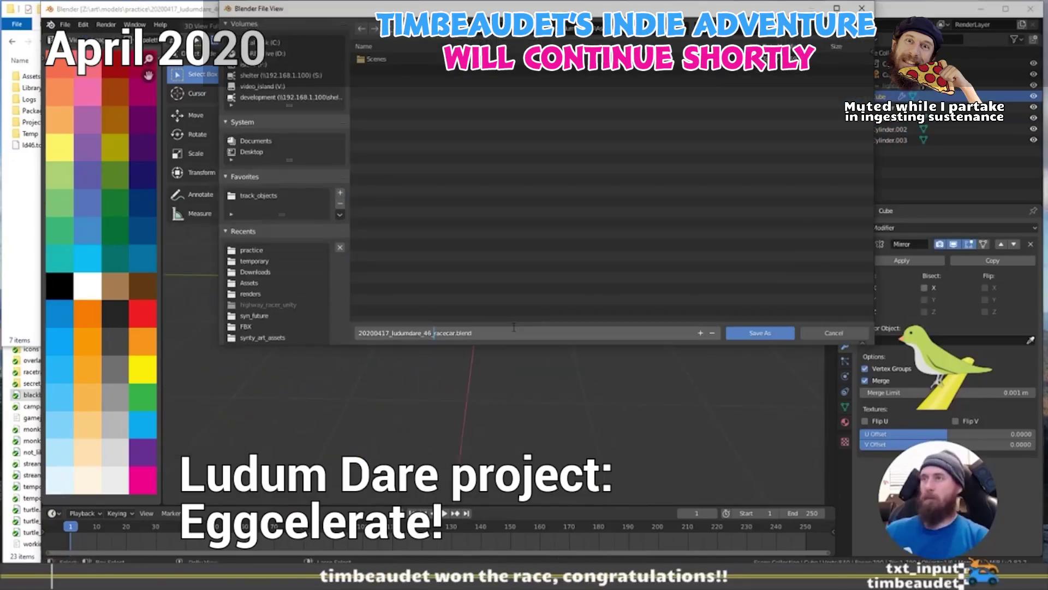
# Orbit and reposition the view to check the saved wheeled car from above.
pyautogui.moveTo(503, 279); pyautogui.dragTo(526, 231)
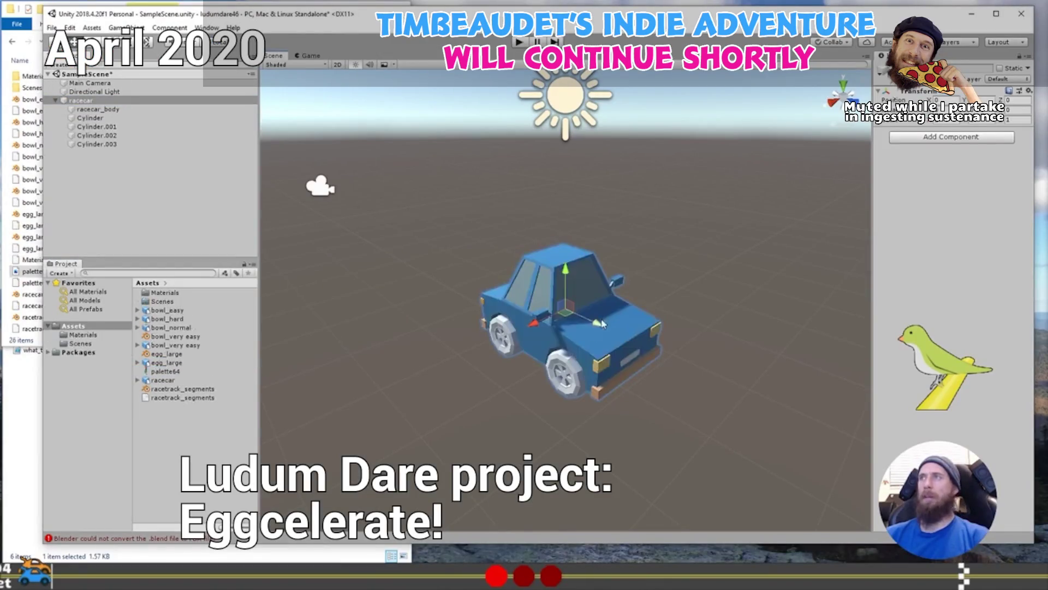
pyautogui.moveTo(603, 324); pyautogui.dragTo(461, 304)
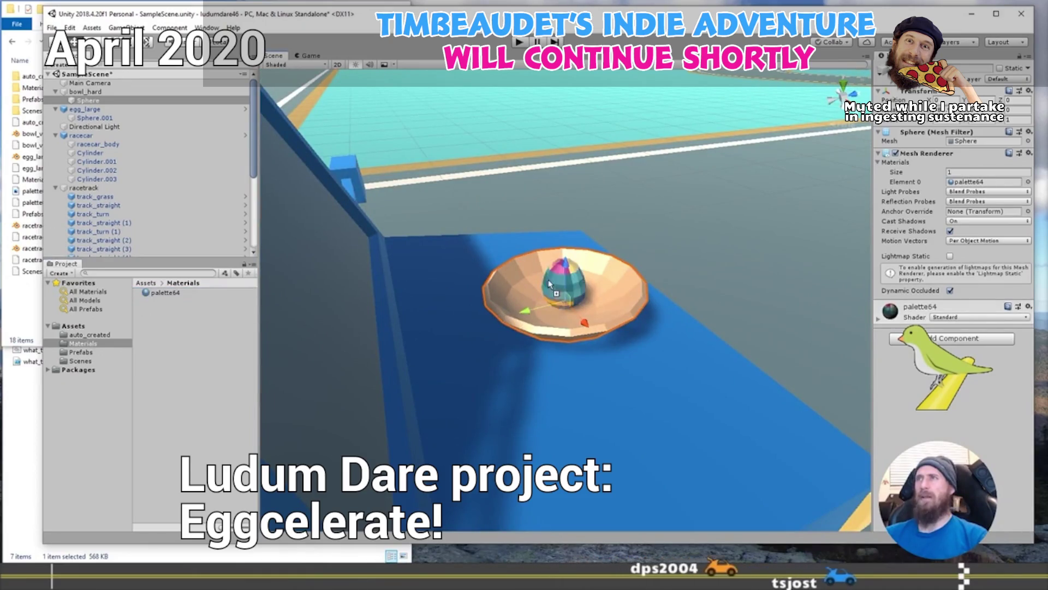
# Snap the straight track piece onto the curve's end, select Grass, and view the whole loop.
pyautogui.scroll(2, 553, 283)
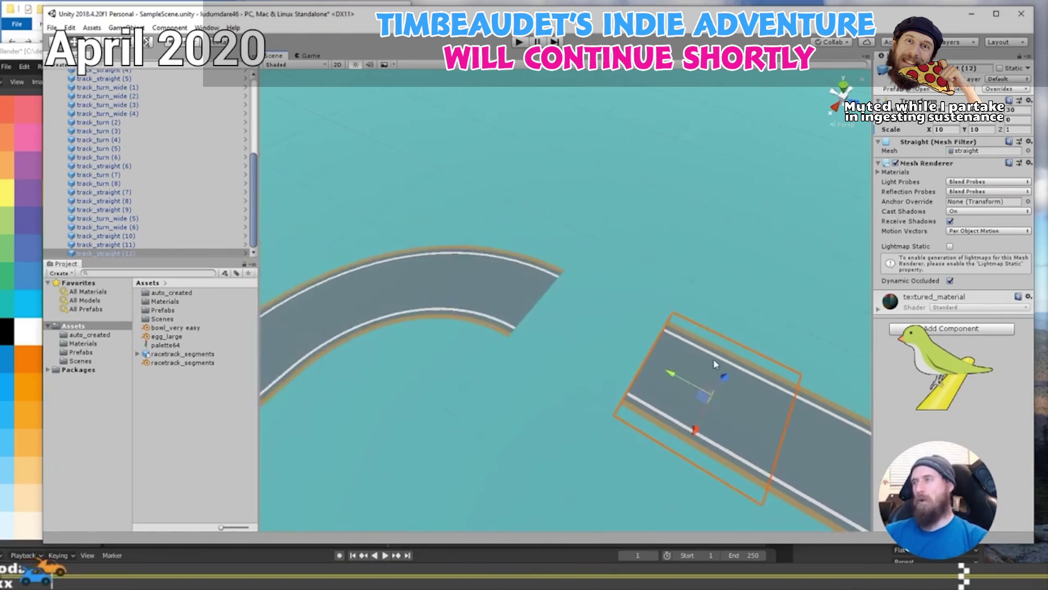
pyautogui.moveTo(795, 403); pyautogui.dragTo(660, 351)
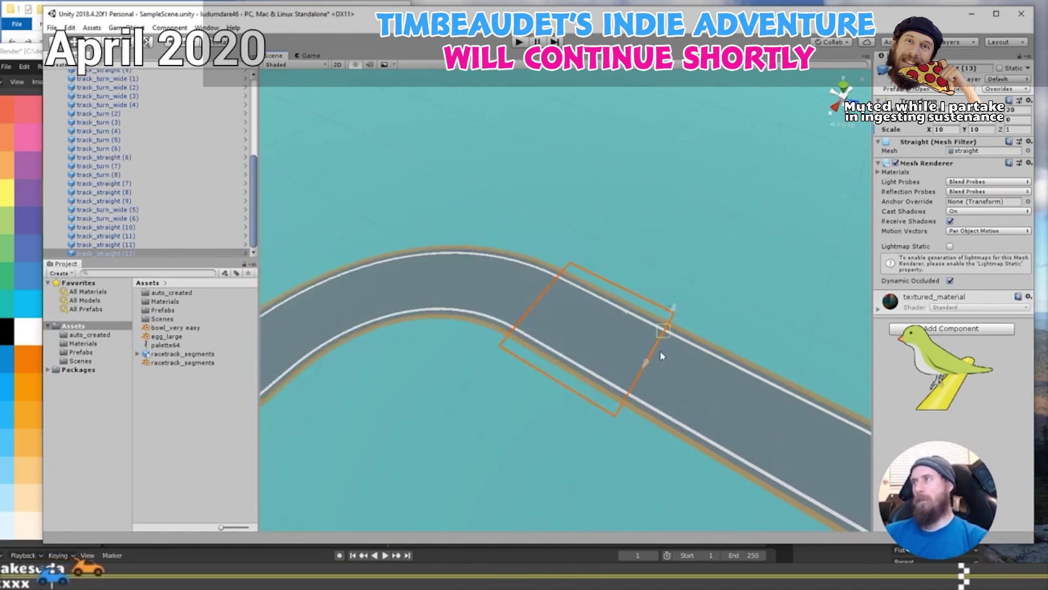
pyautogui.click(489, 415)
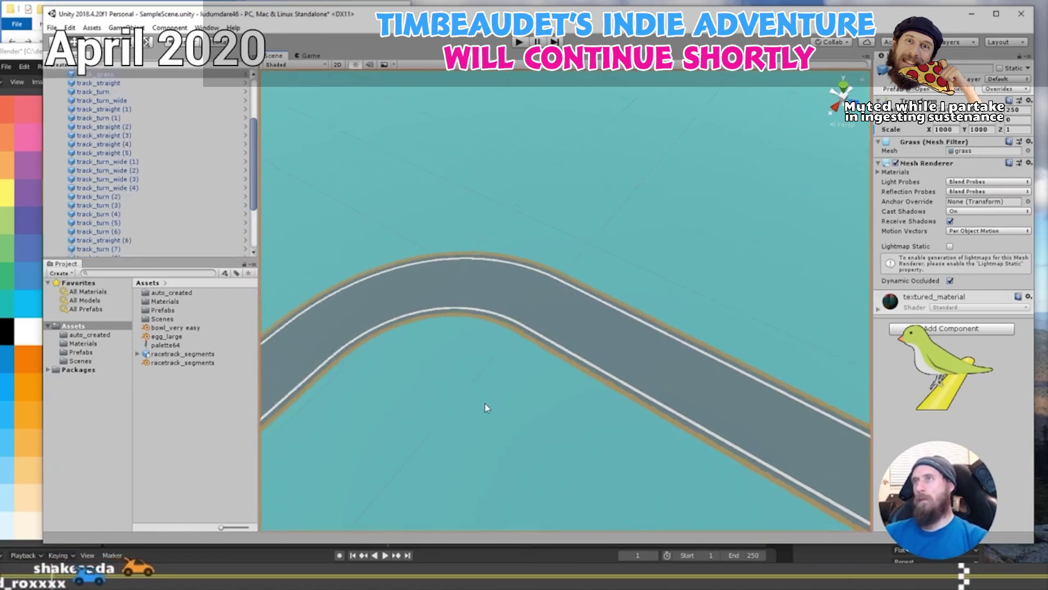
pyautogui.scroll(-5, 547, 303)
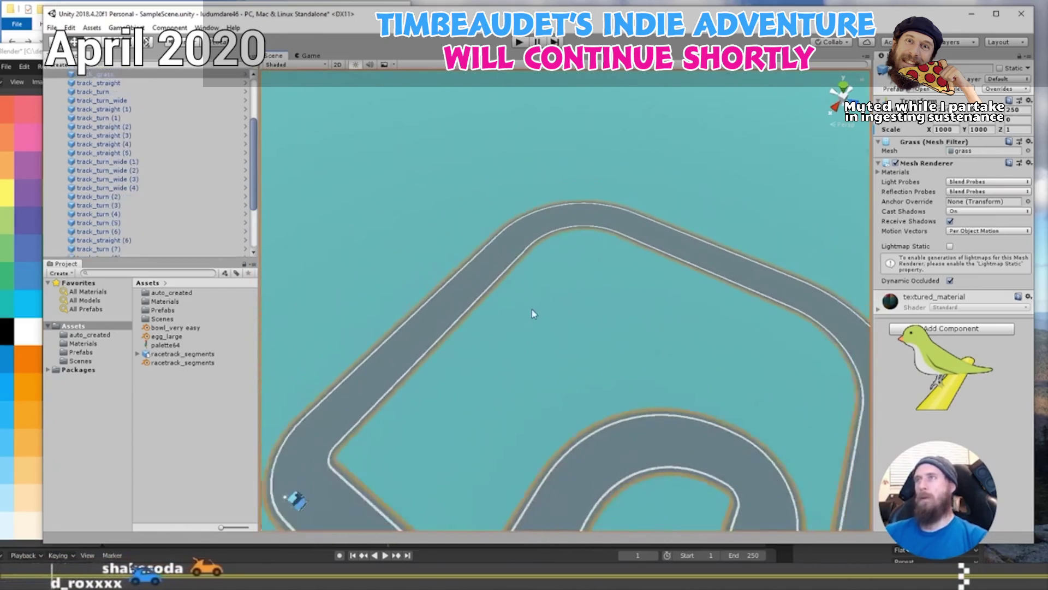
pyautogui.moveTo(532, 317)
pyautogui.mouseDown()
pyautogui.moveTo(581, 297)
pyautogui.moveTo(605, 324)
pyautogui.mouseUp()
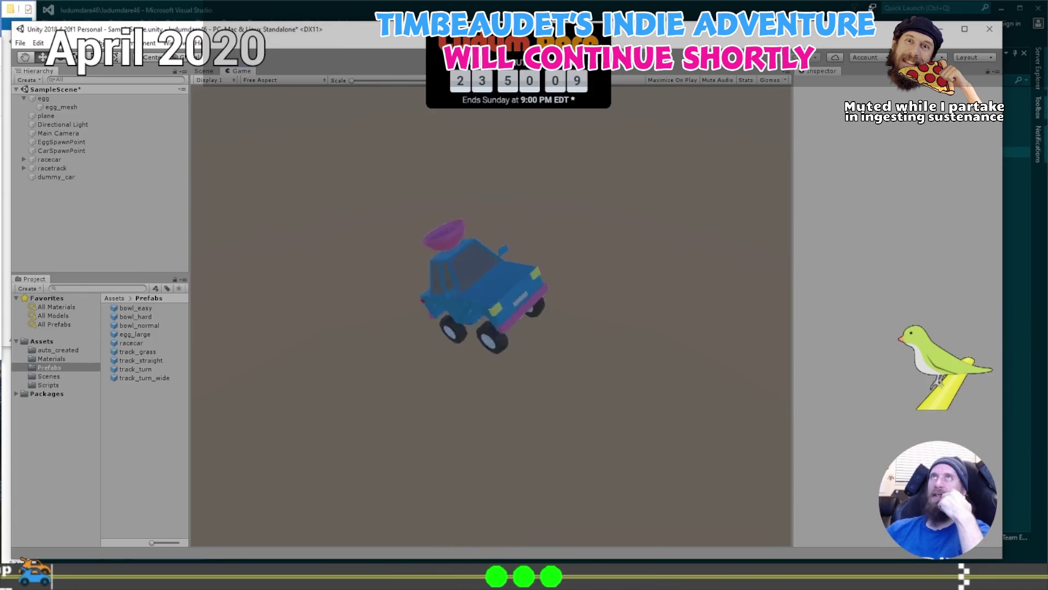
# Stop and restart Play, steer the car left with the bowl aboard, then end the run.
pyautogui.hotkey('ctrl', 'p')
pyautogui.hotkey('ctrl', 'p')
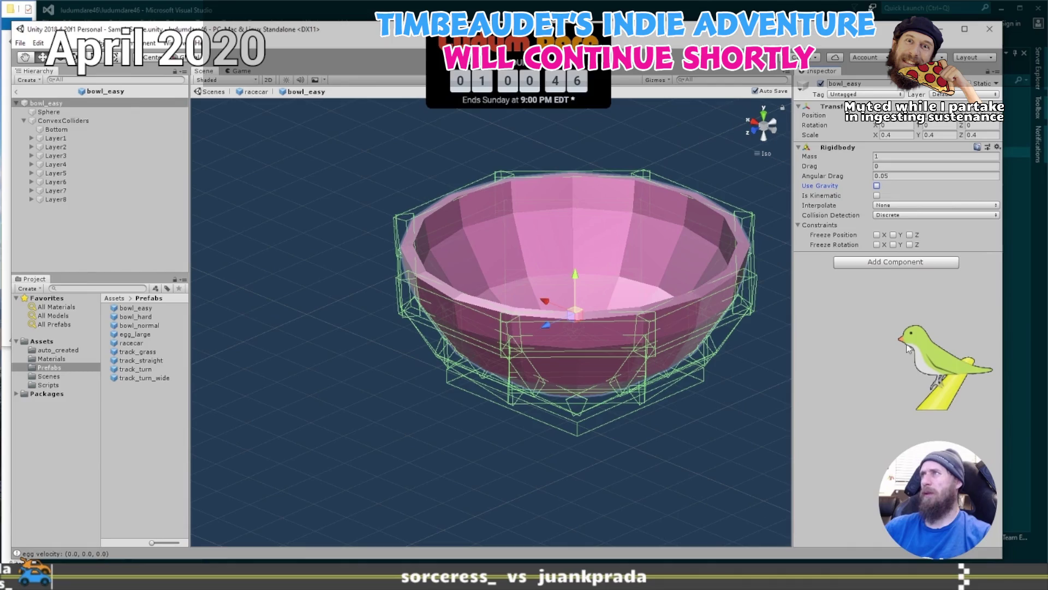
pyautogui.hotkey('ctrl', 'p')
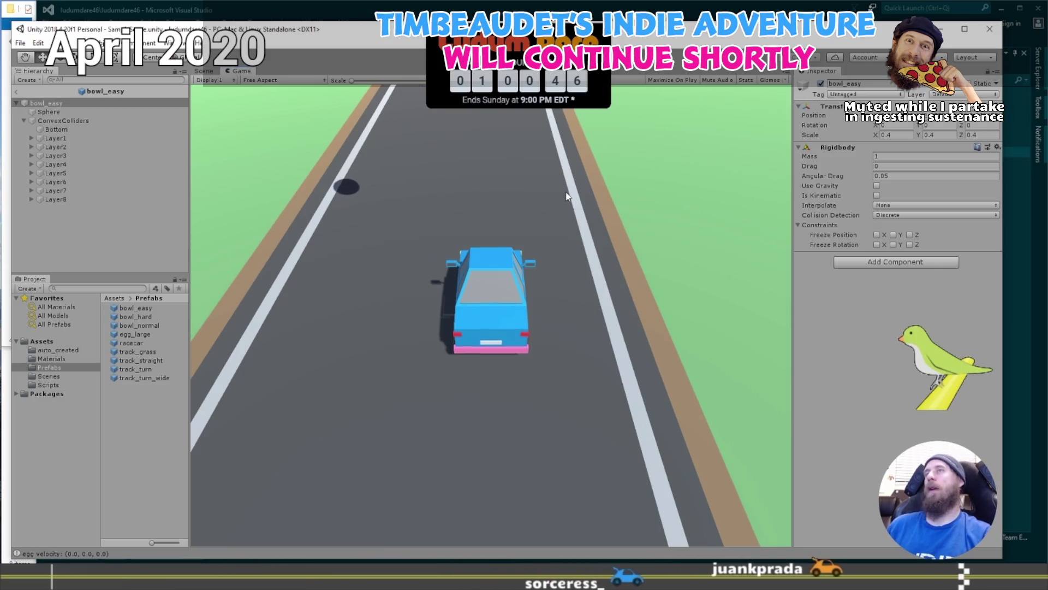
pyautogui.press('Left')
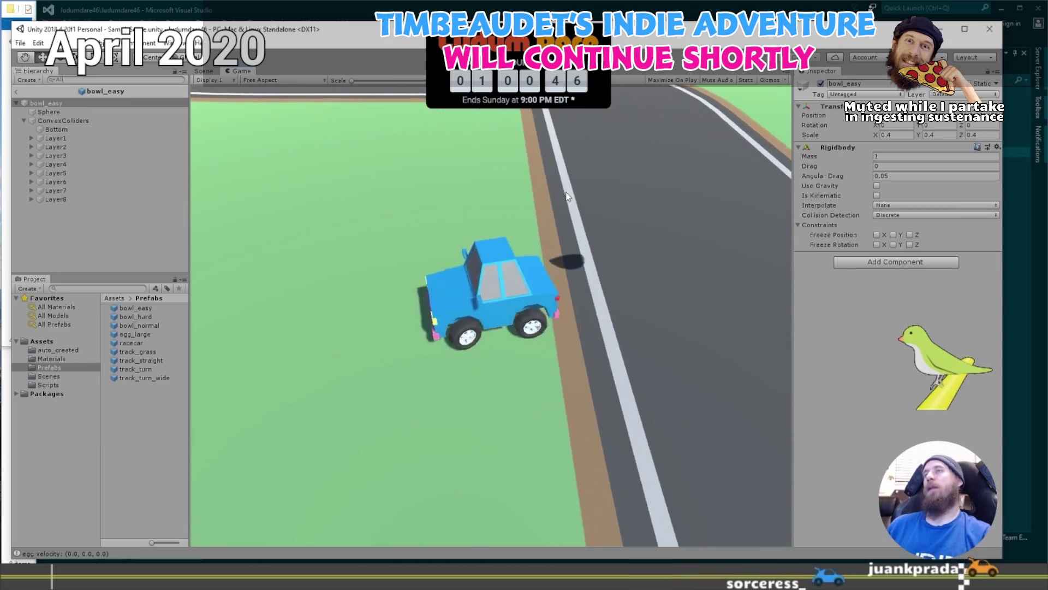
pyautogui.hotkey('ctrl', 'p')
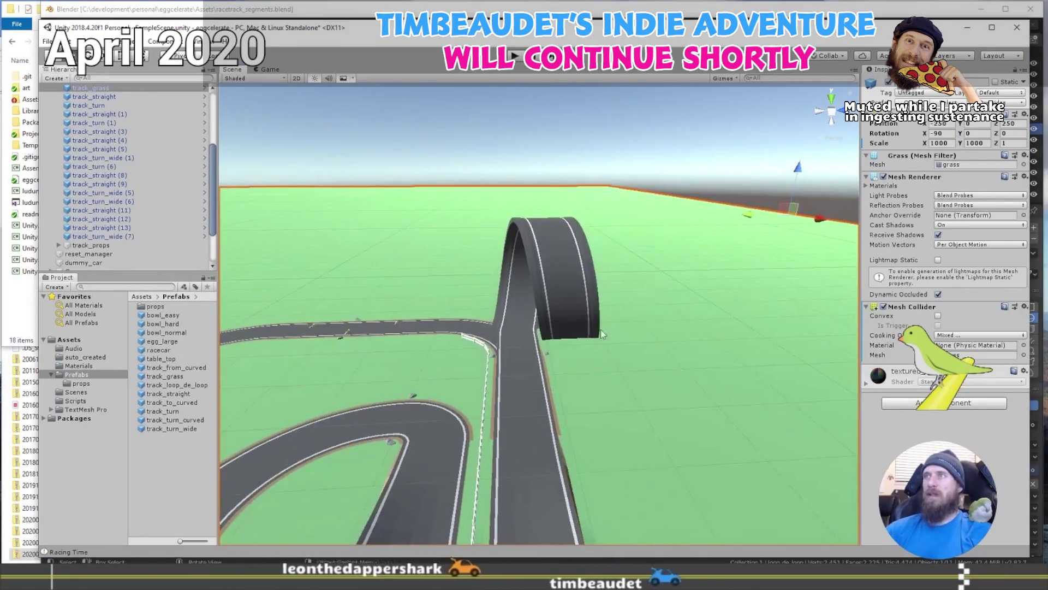
# After a brief play test, add a Mesh Collider to track_loop_de_loop using its loop_de_loop mesh.
pyautogui.click(515, 58)
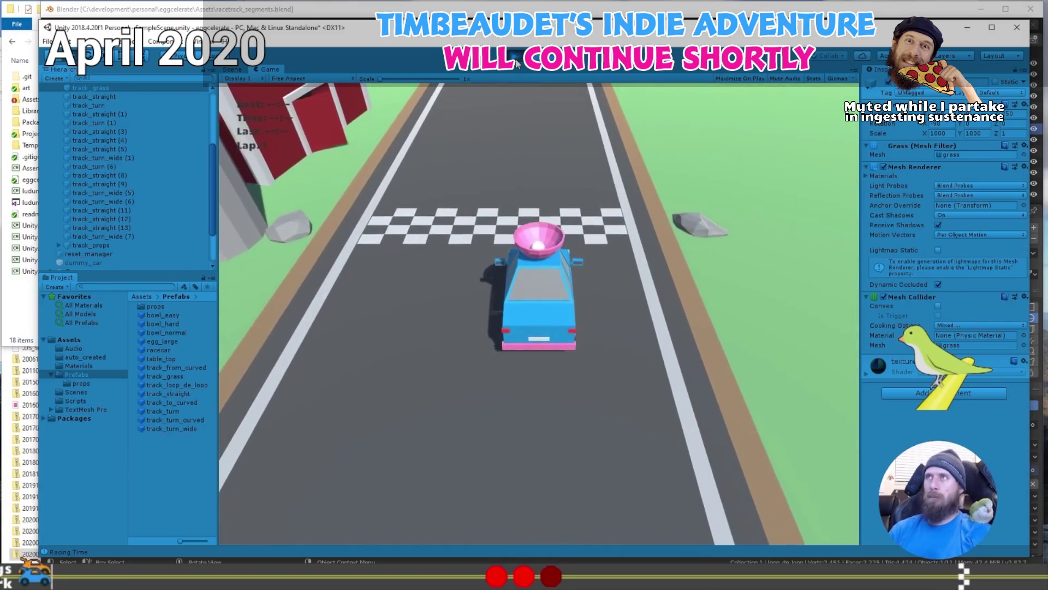
pyautogui.click(516, 60)
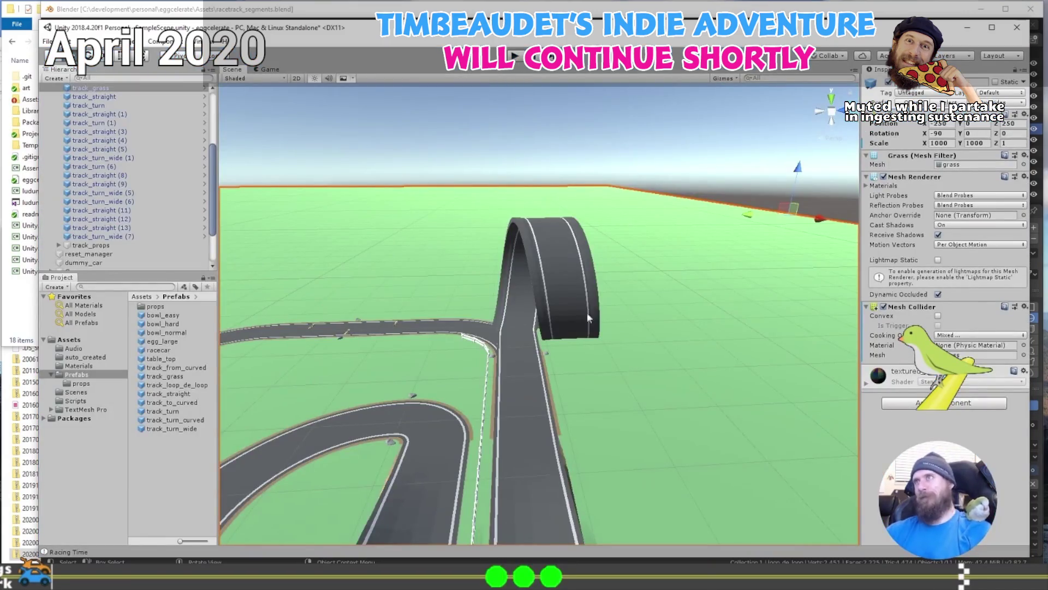
pyautogui.click(516, 299)
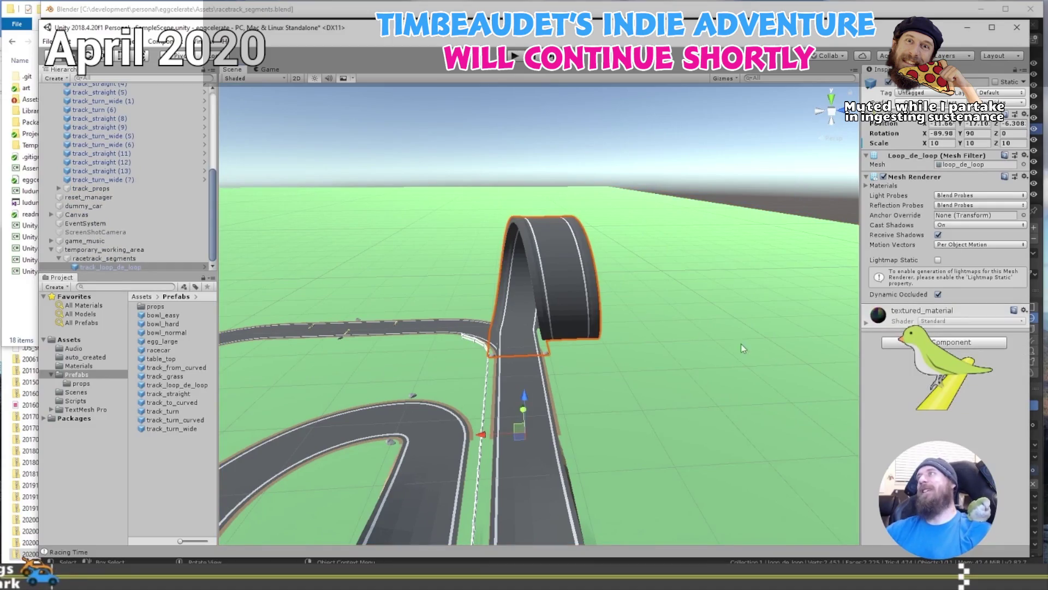
pyautogui.click(950, 342)
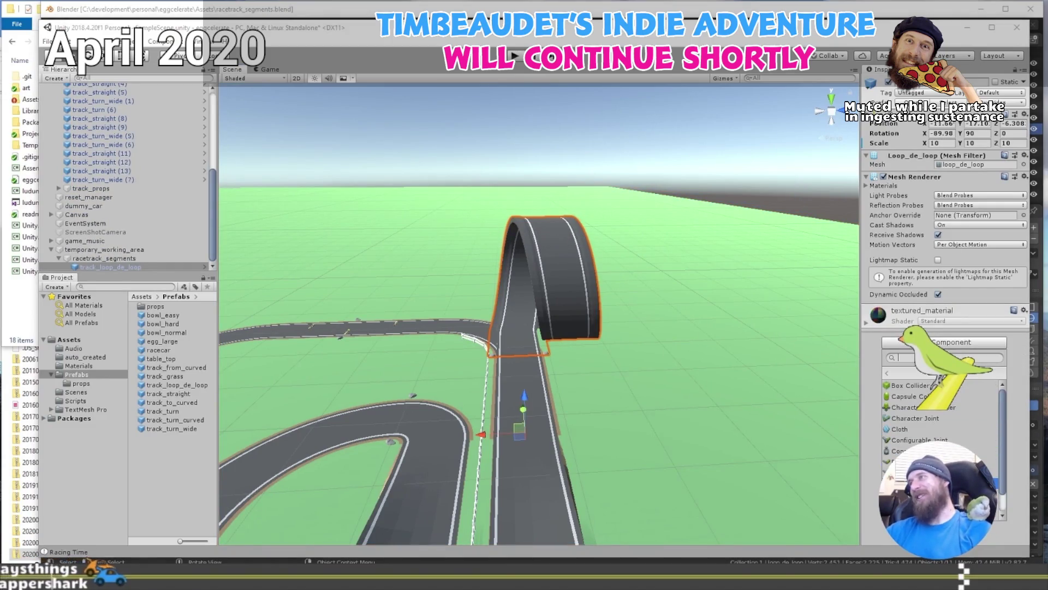
pyautogui.write('mesh')
pyautogui.press('Return')
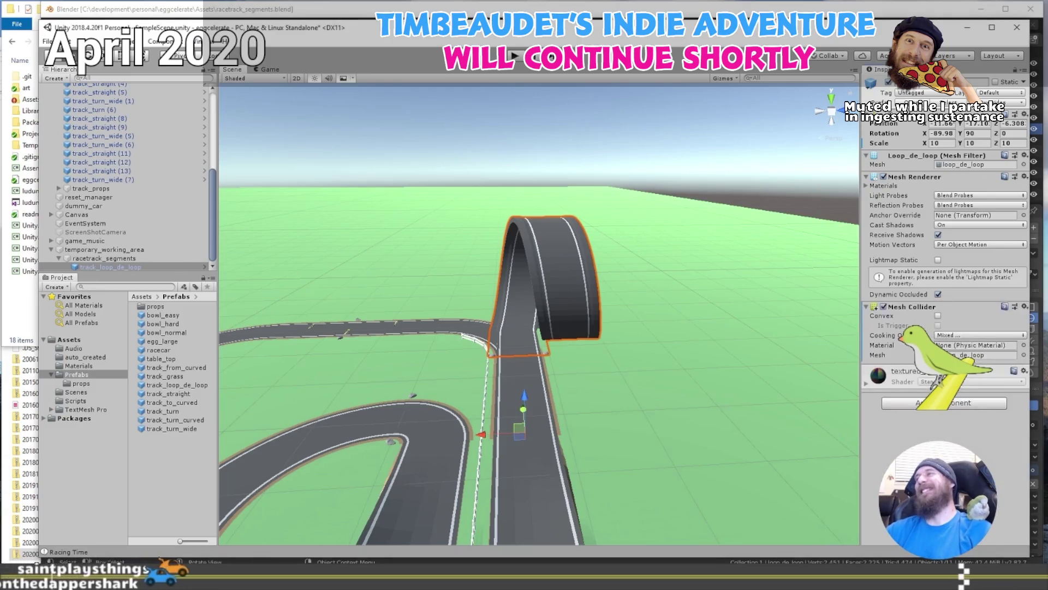
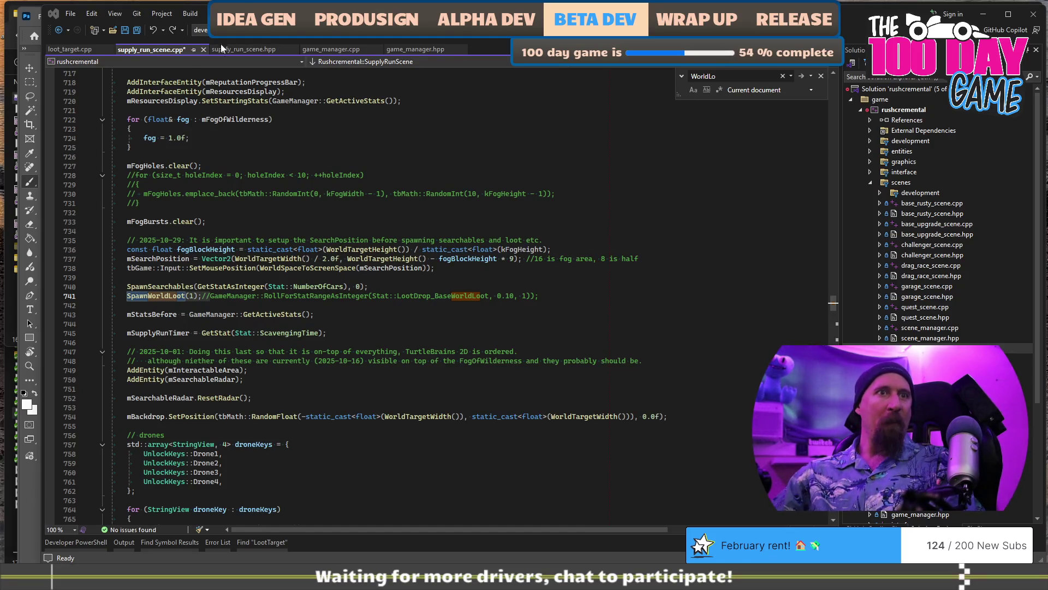
# Look over the Typeoids Steam store page and select its web address, then return to the editor.
pyautogui.hotkey('alt', 'Tab')
pyautogui.scroll(-4, 456, 343)
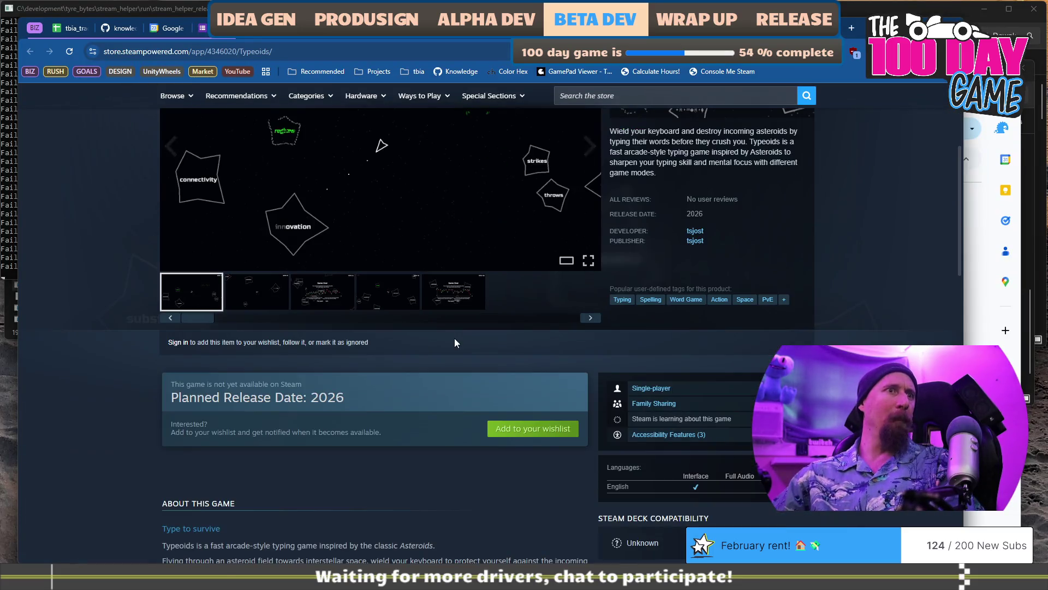
pyautogui.scroll(3, 455, 343)
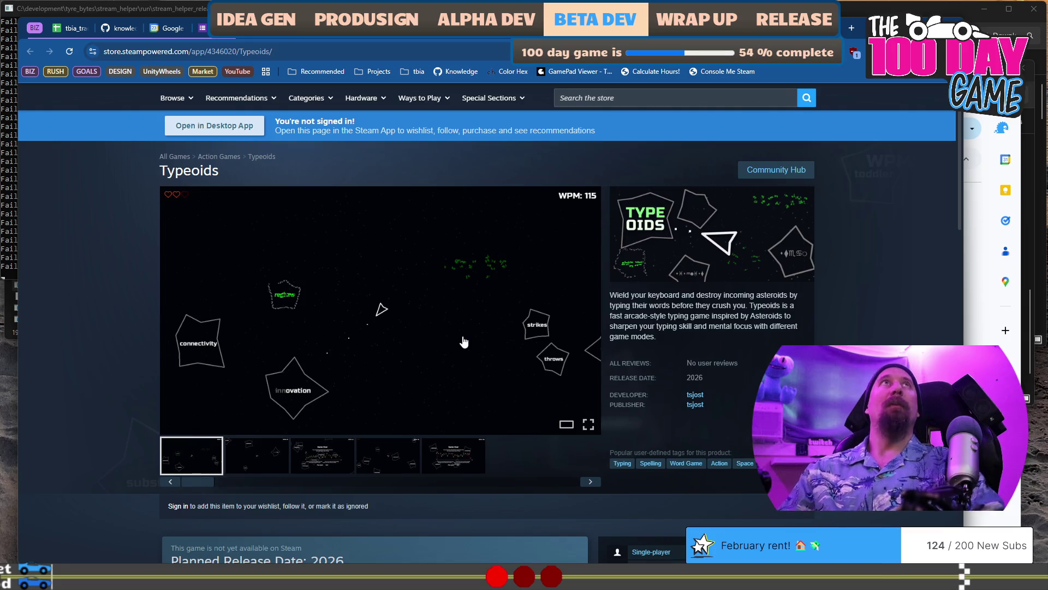
pyautogui.click(432, 57)
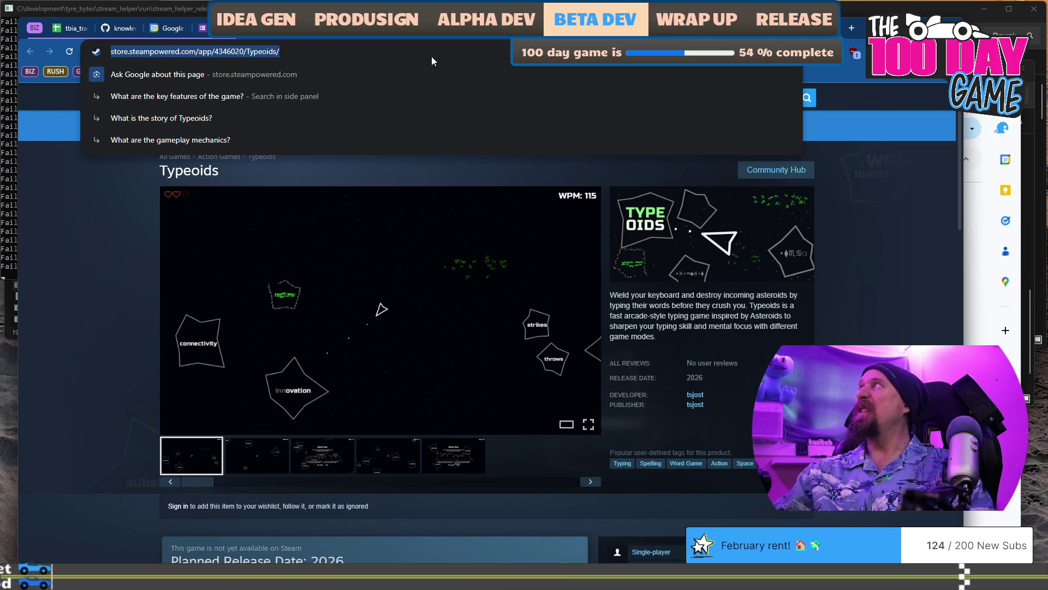
pyautogui.hotkey('alt', 'Tab')
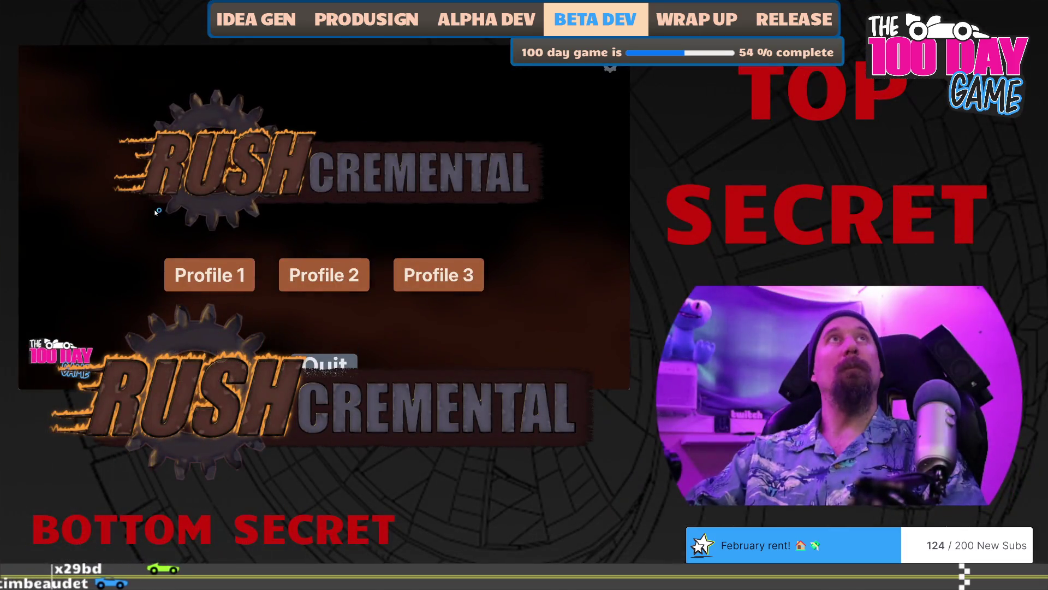
# Start a supply run on Profile 1 and pick up the loot item in the fog.
pyautogui.click(203, 267)
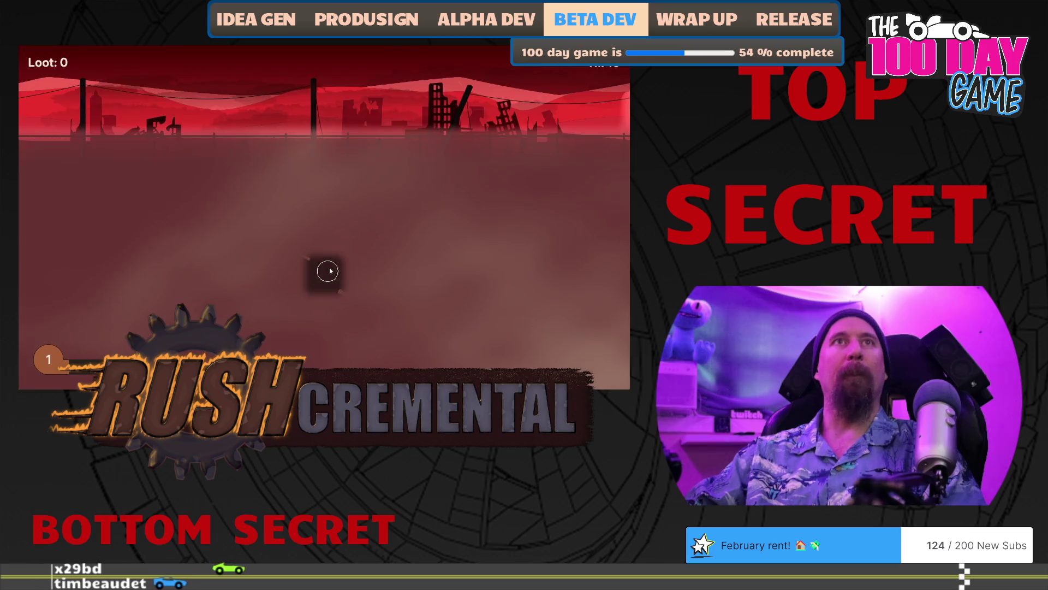
pyautogui.click(343, 295)
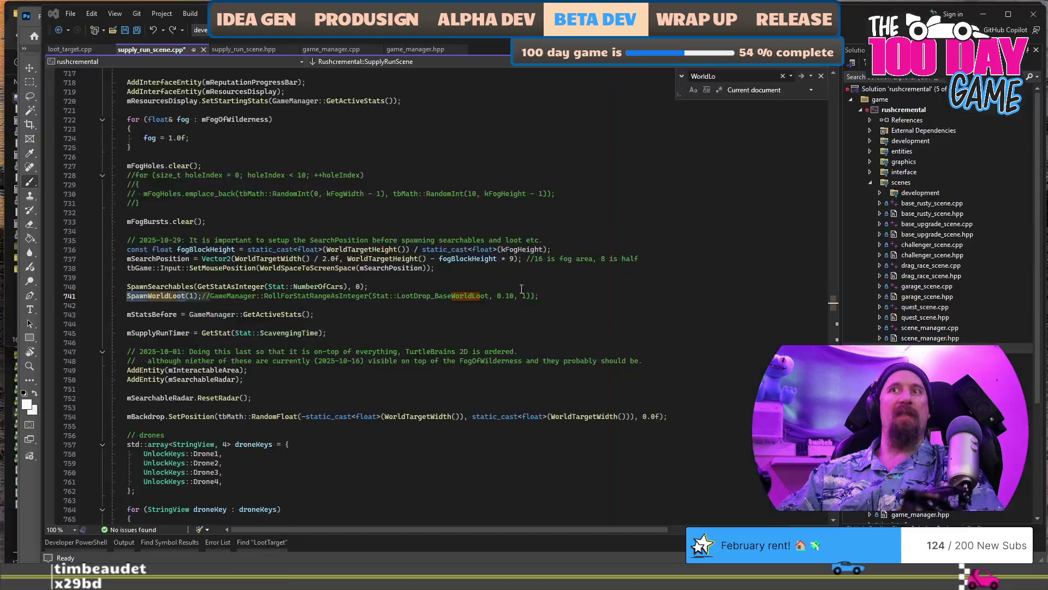
# Select LootDrop_BaseWorldLoot in the SpawnWorldLoot call on line 741, then switch to the browser.
pyautogui.click(573, 296)
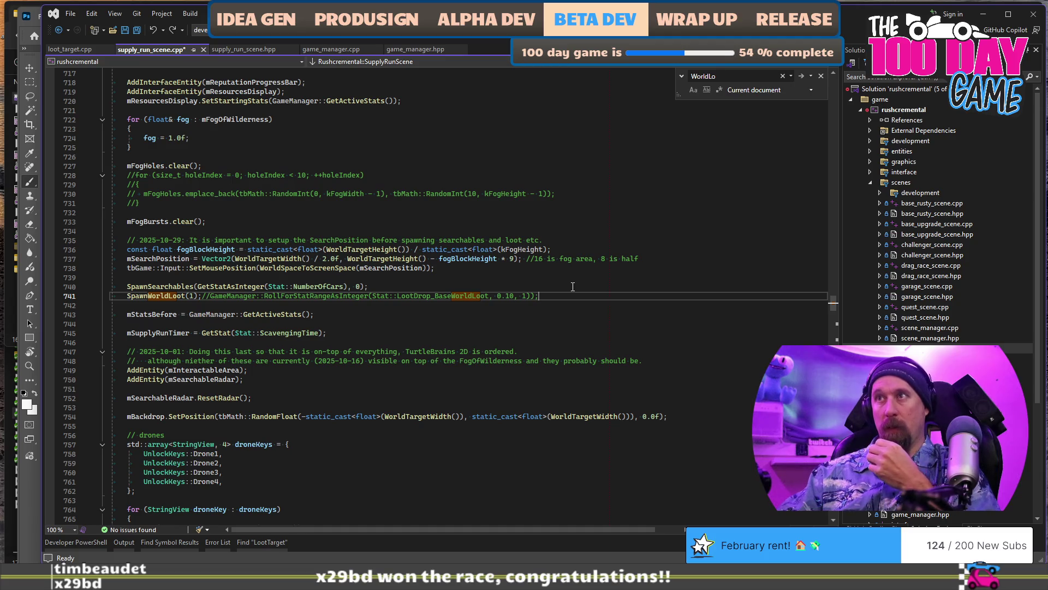
pyautogui.doubleClick(469, 297)
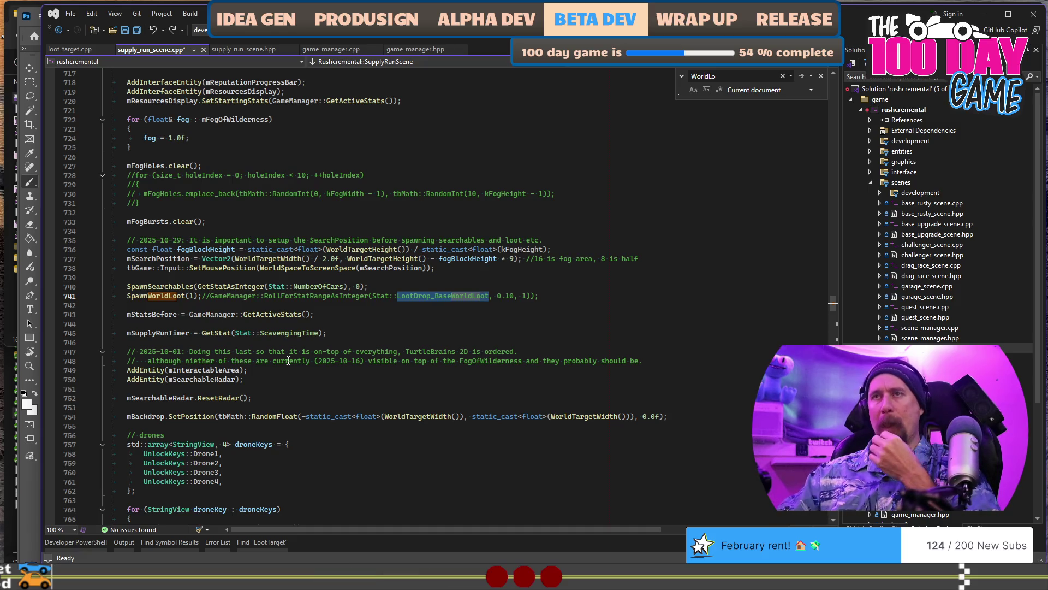
pyautogui.hotkey('alt', 'Tab')
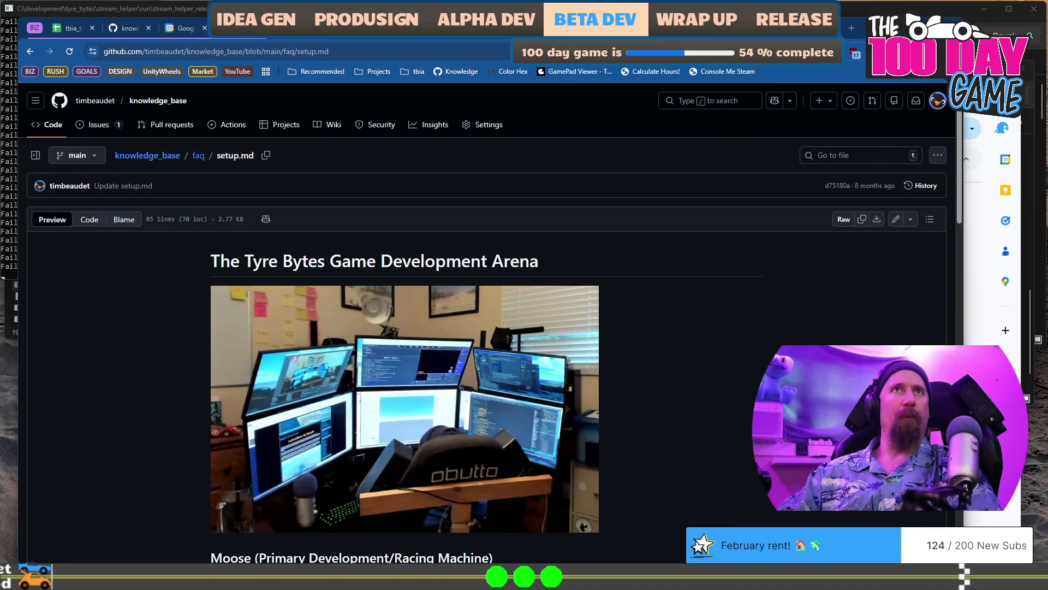
# In a new tab, go to the rusty_racer repository and glance at its branch list.
pyautogui.click(853, 28)
pyautogui.write('g')
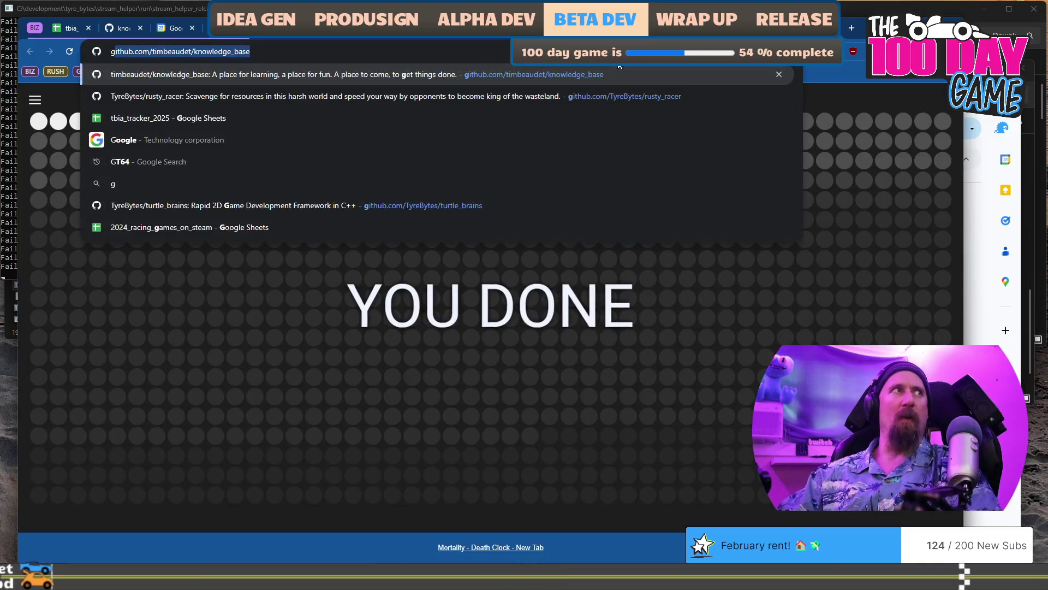
pyautogui.write('it')
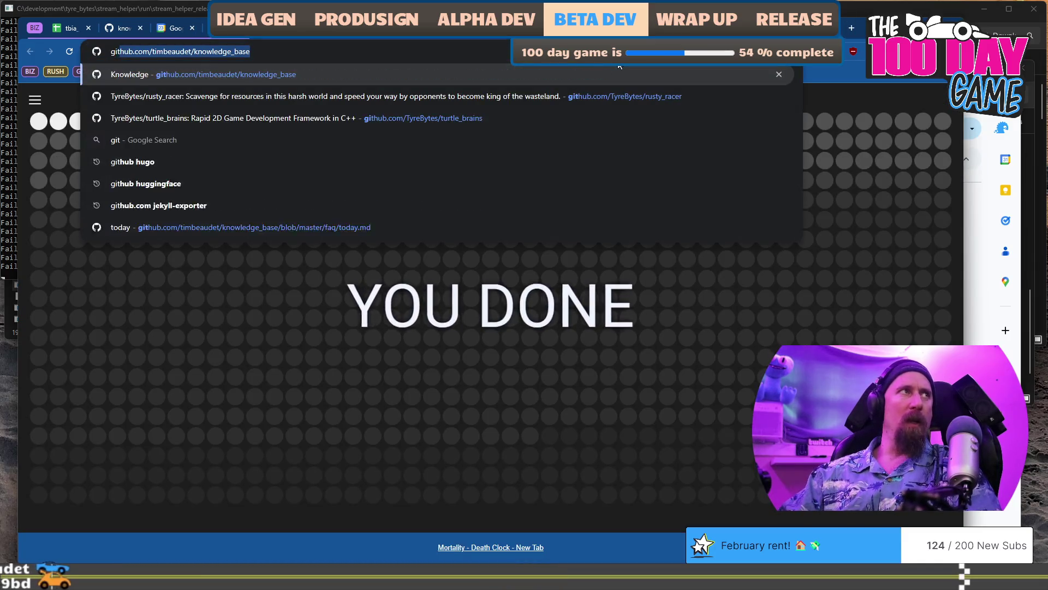
pyautogui.press('Down')
pyautogui.press('Return')
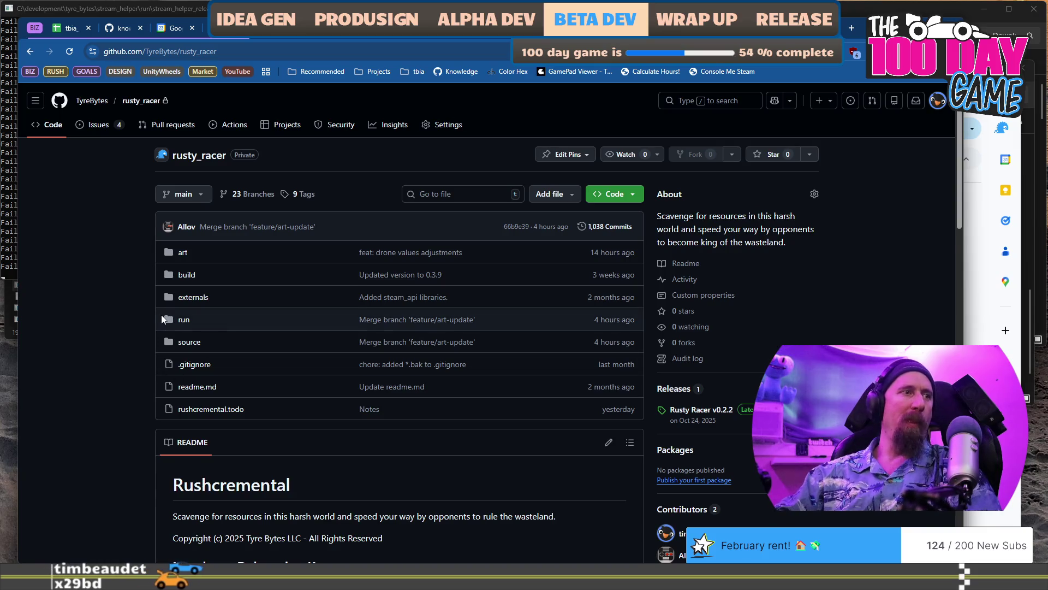
pyautogui.scroll(-4, 162, 315)
pyautogui.scroll(4, 156, 299)
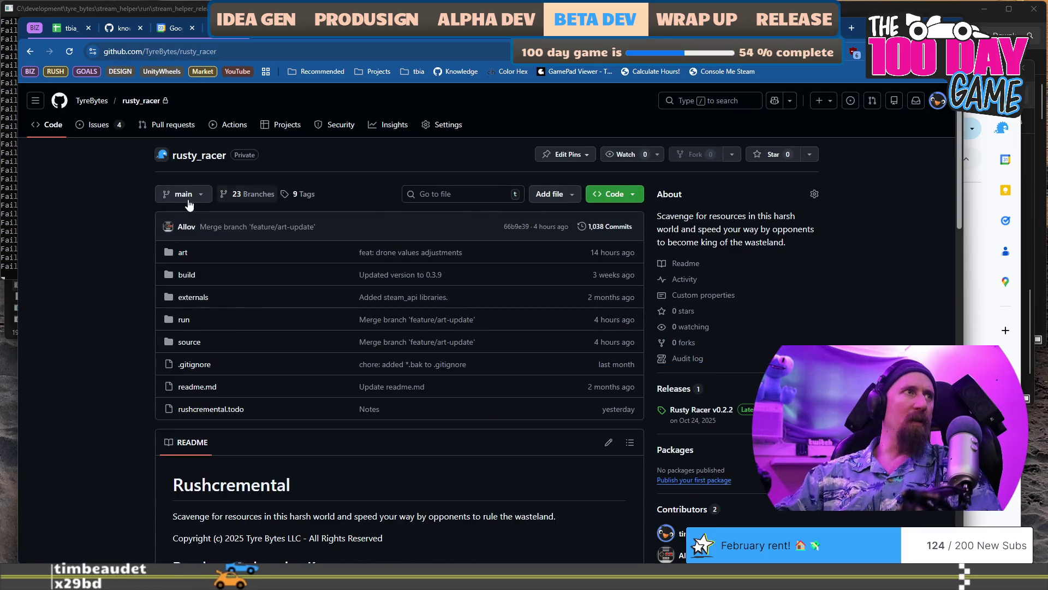
pyautogui.click(183, 198)
pyautogui.click(117, 208)
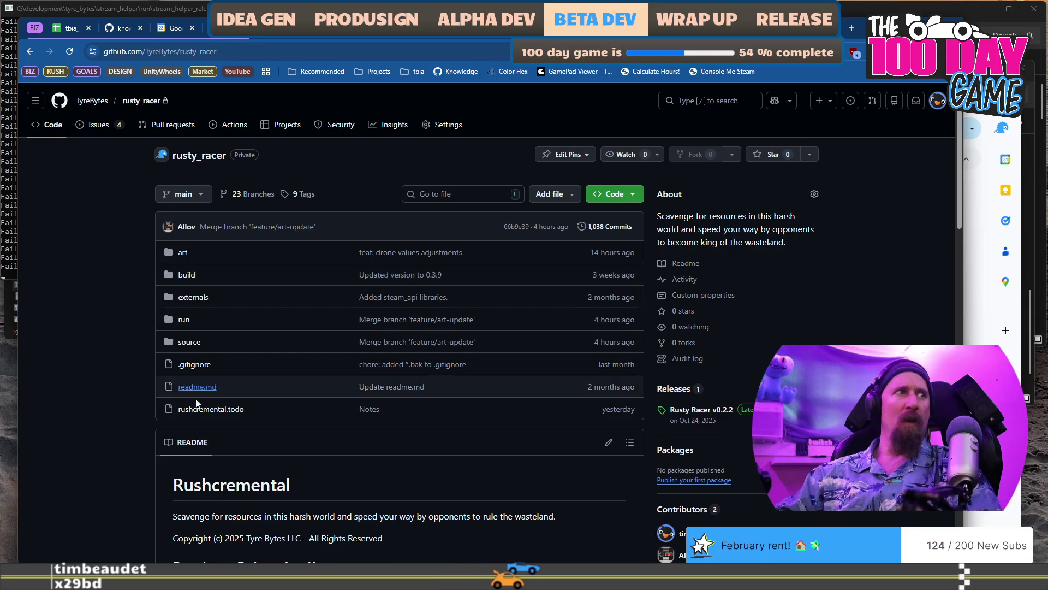
# Open source/scenes/supply_run_scene.cpp in the repository.
pyautogui.click(195, 342)
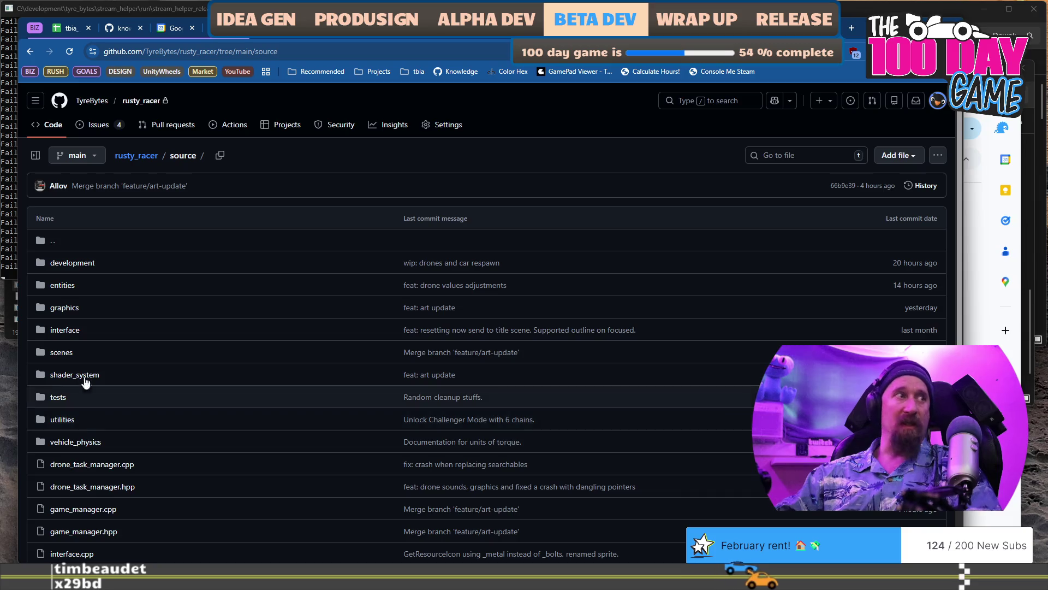
pyautogui.click(61, 354)
pyautogui.scroll(-4, 60, 359)
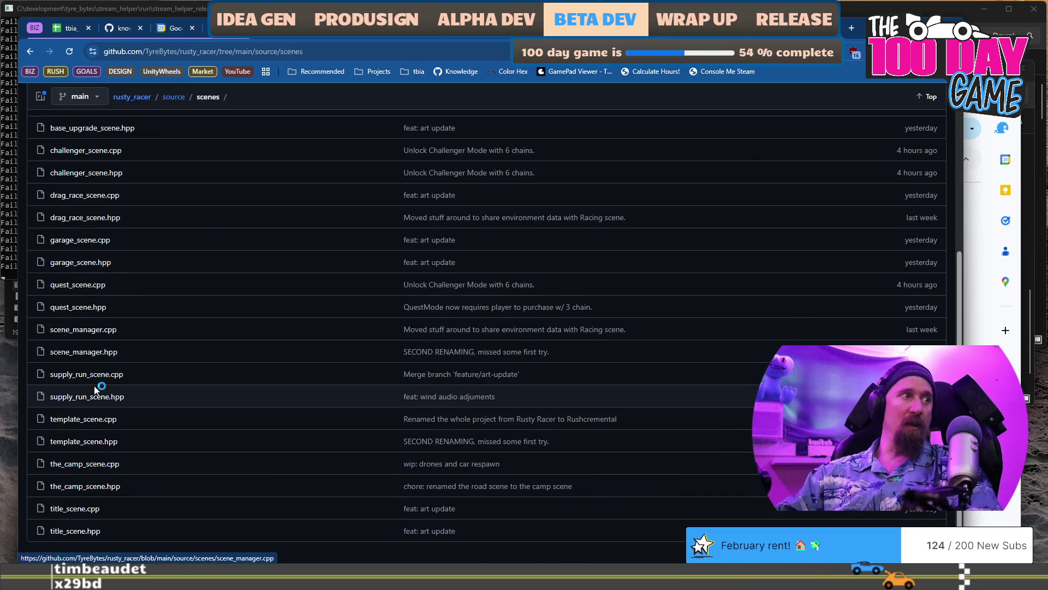
pyautogui.click(97, 374)
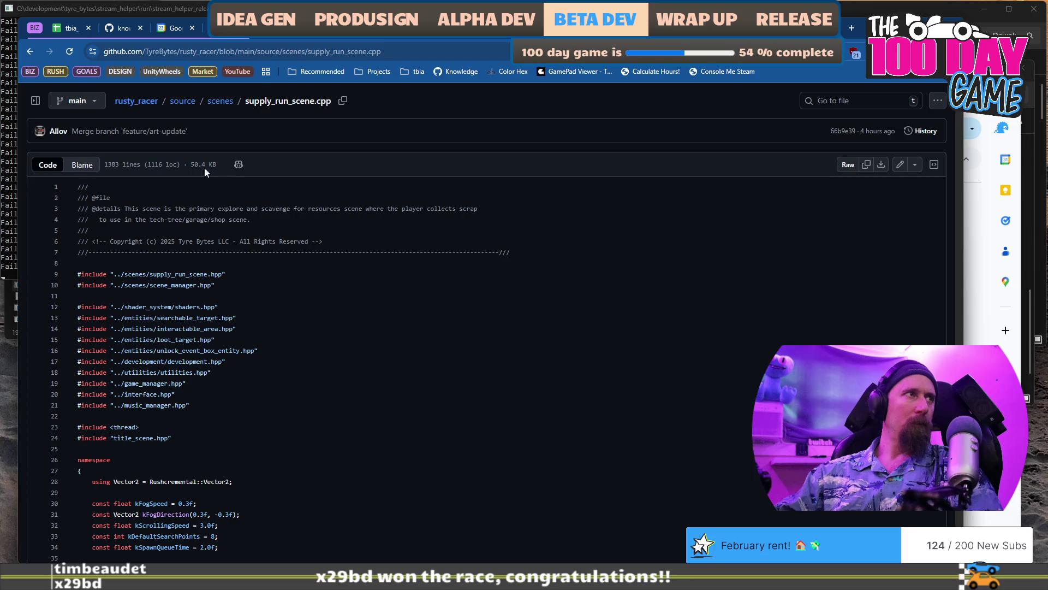
# Find the WorldLoot line in the file's Blame view and open the blame prior to that change.
pyautogui.click(83, 166)
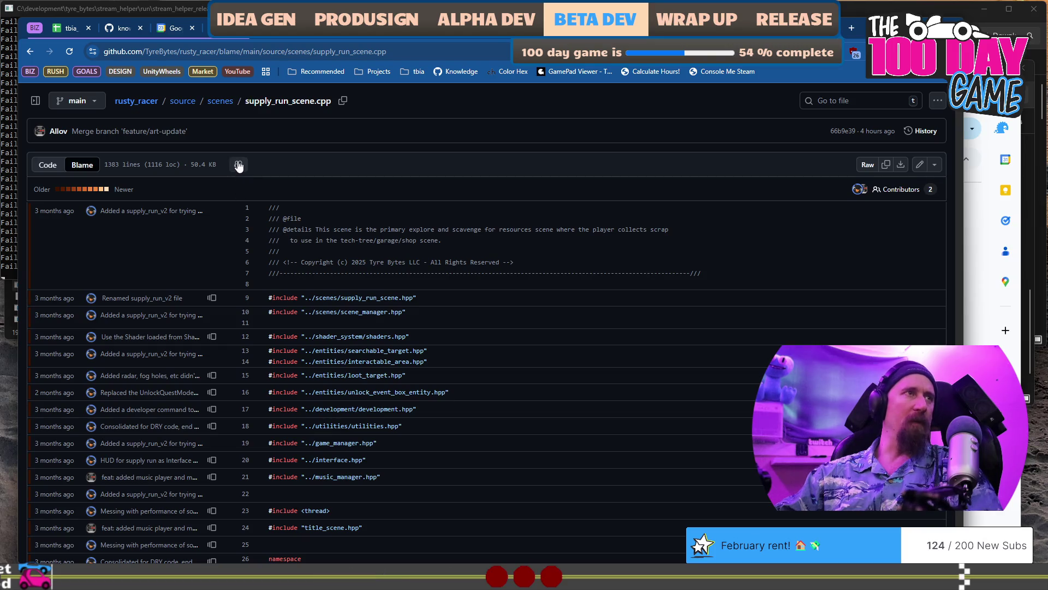
pyautogui.scroll(-20, 308, 227)
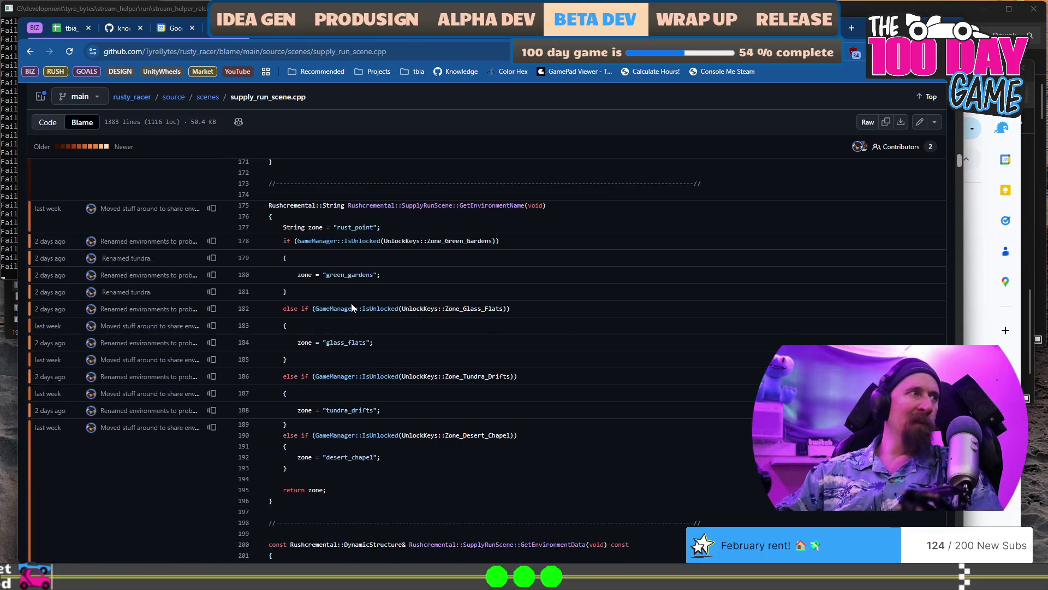
pyautogui.scroll(-7, 352, 306)
pyautogui.hotkey('ctrl', 'f')
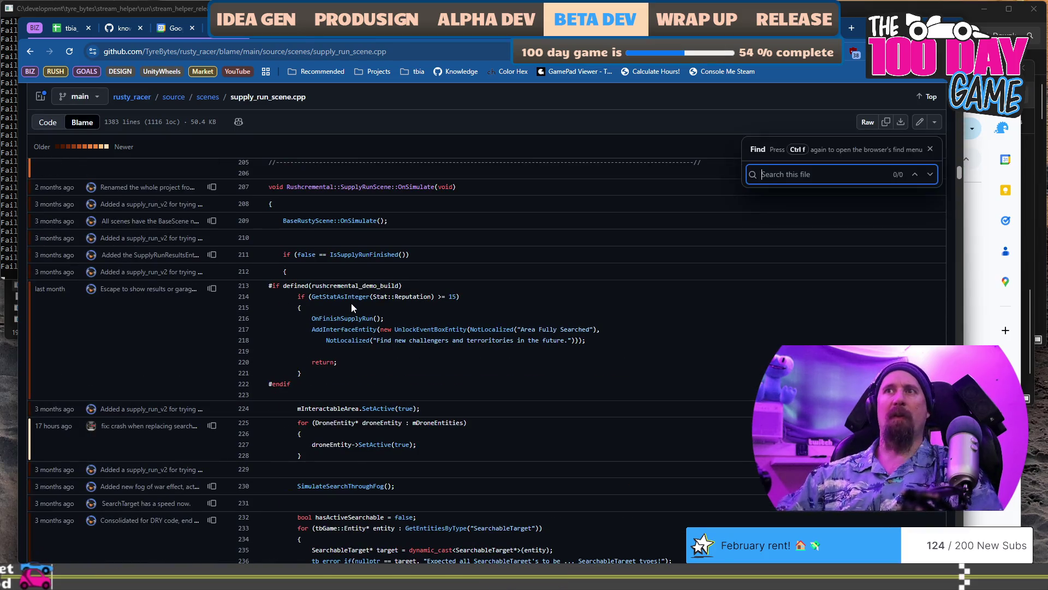
pyautogui.write('WorldLoot')
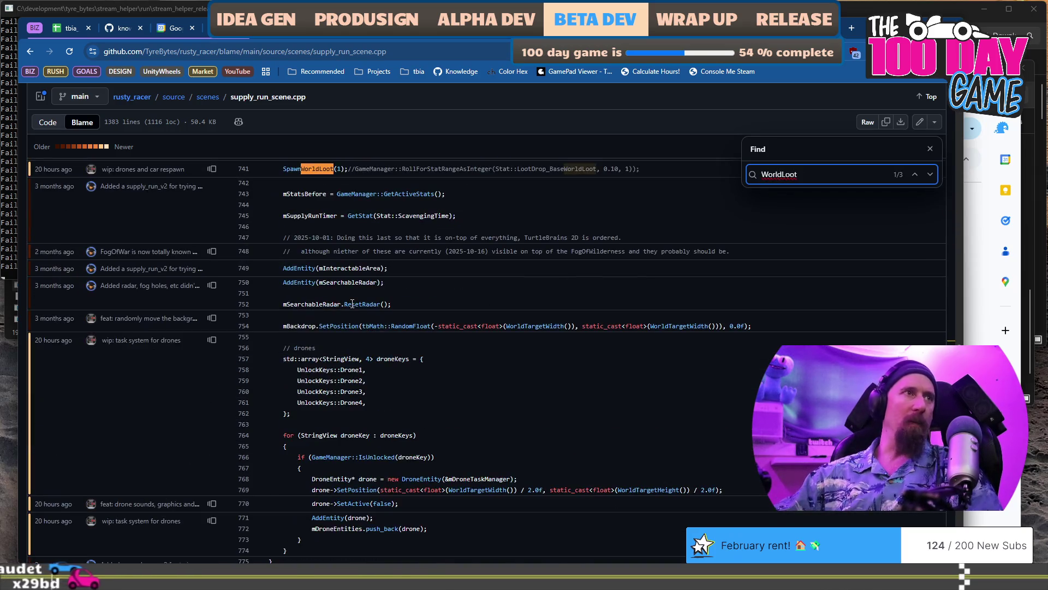
pyautogui.scroll(1, 352, 228)
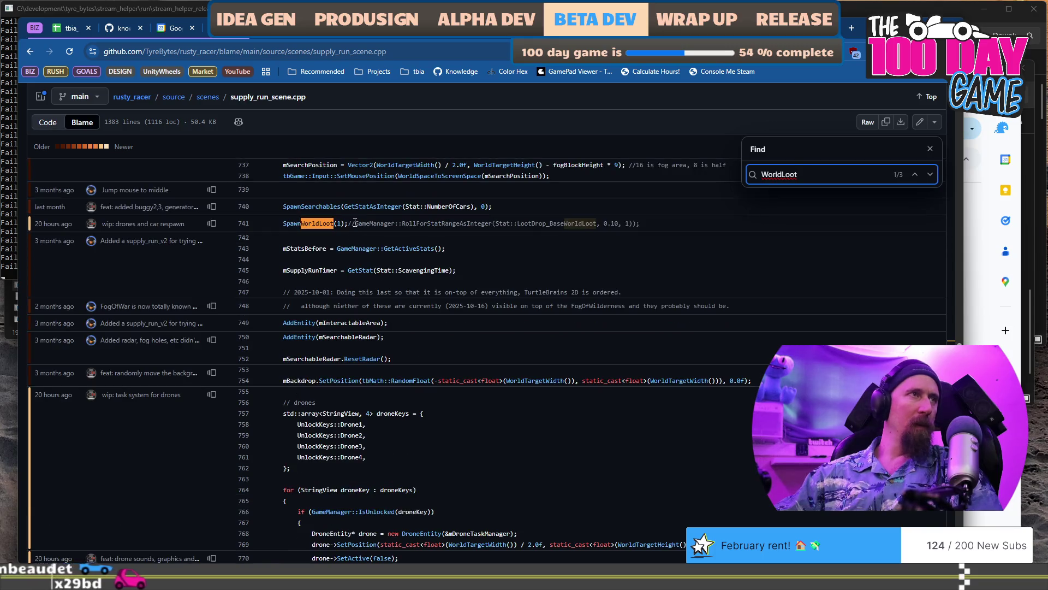
pyautogui.click(369, 223)
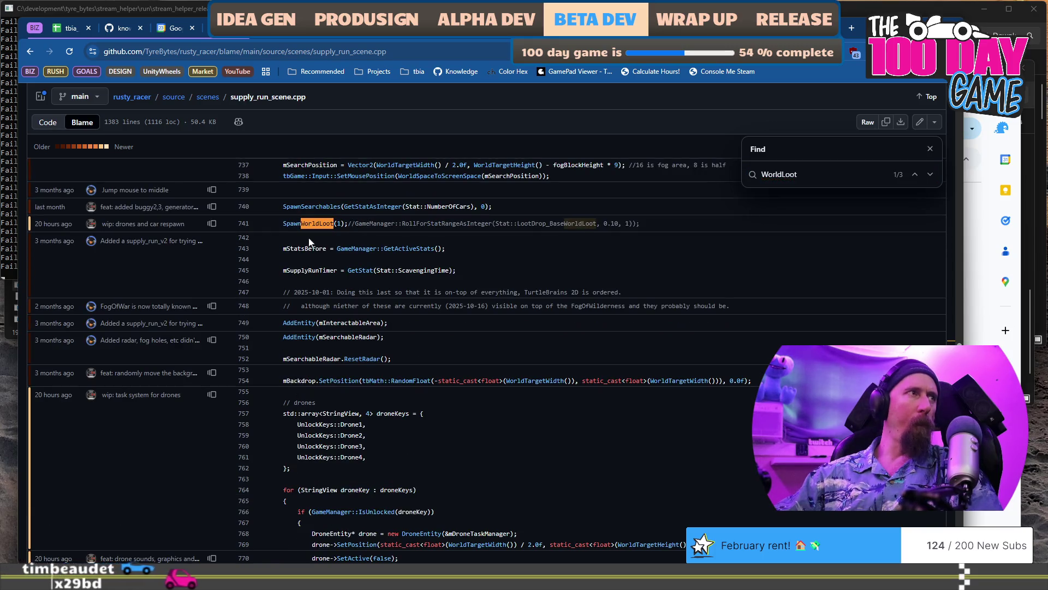
pyautogui.click(211, 224)
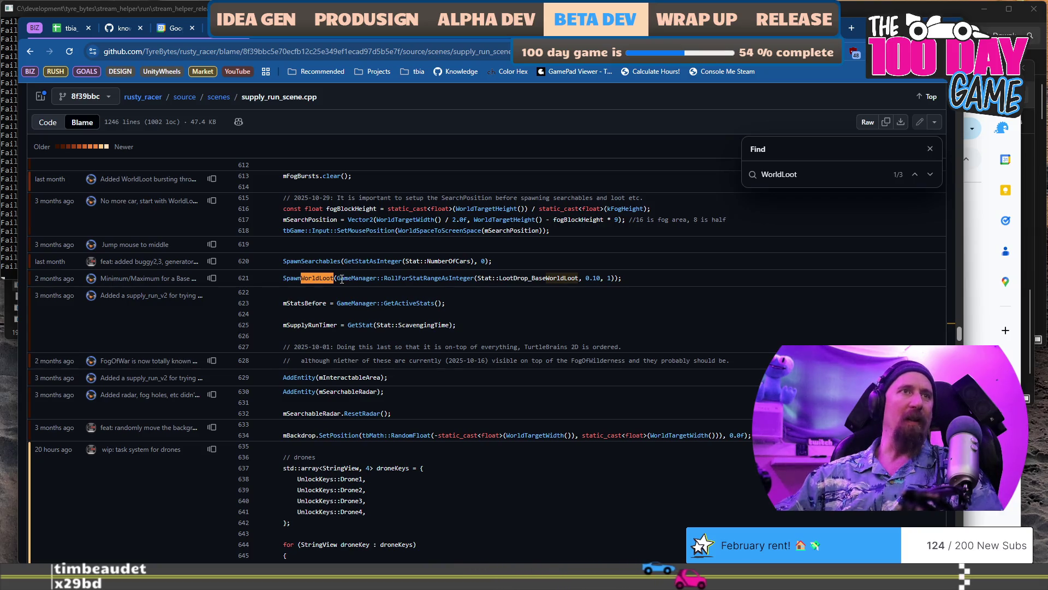
pyautogui.hotkey('alt', 'Tab')
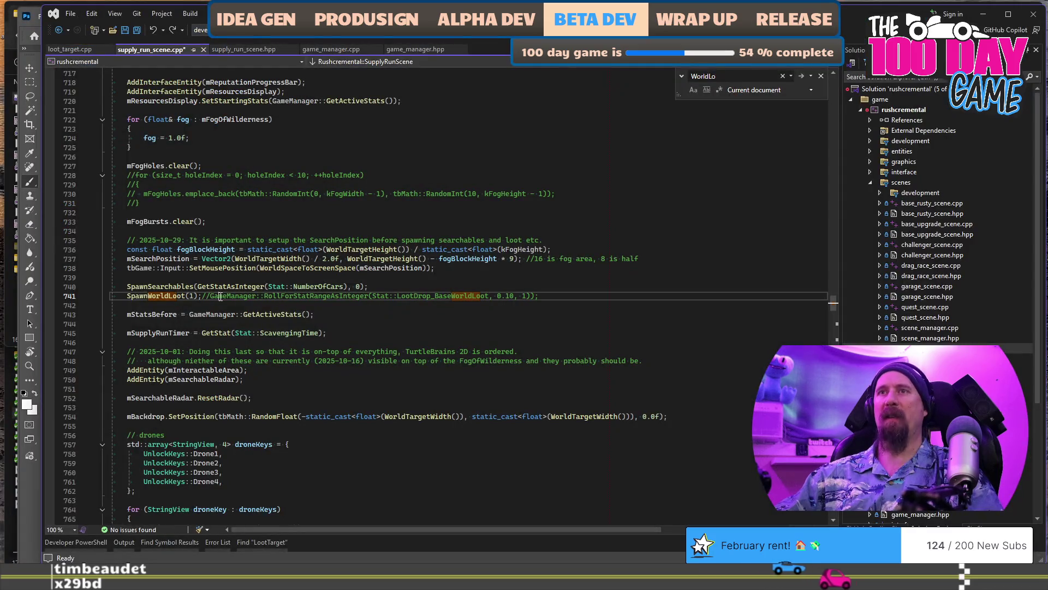
# Delete '1);//' on line 741 to restore the RollForStatRangeAsInteger loot roll, then build and run.
pyautogui.press('BackSpace')
pyautogui.press('BackSpace')
pyautogui.press('BackSpace')
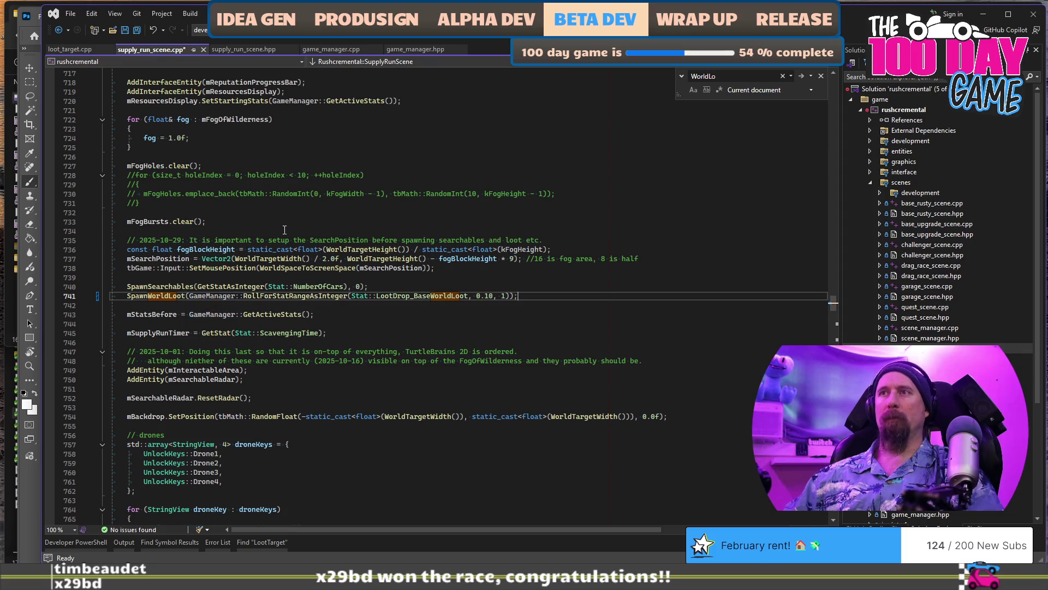
pyautogui.hotkey('ctrl', 'shift', 'b')
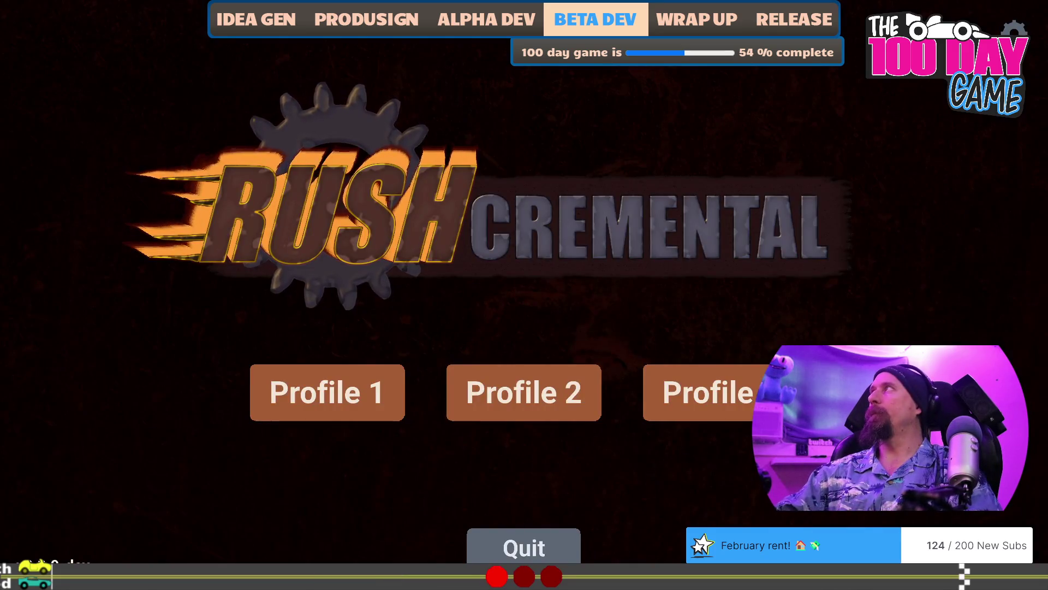
# Start a new game and play a scavenging supply run, then go back to the file's main-branch blame.
pyautogui.click(287, 378)
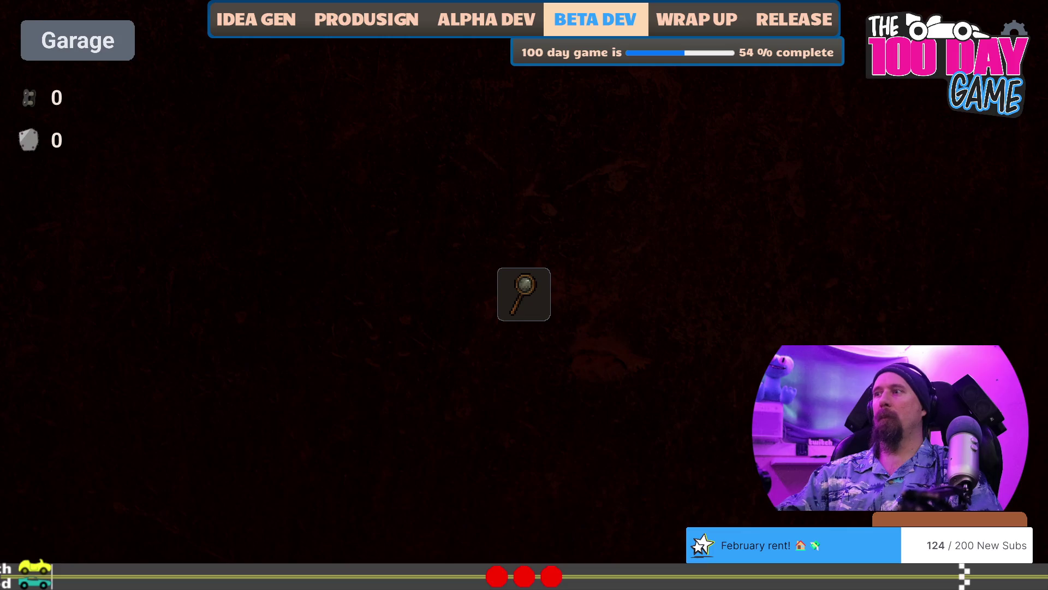
pyautogui.click(524, 294)
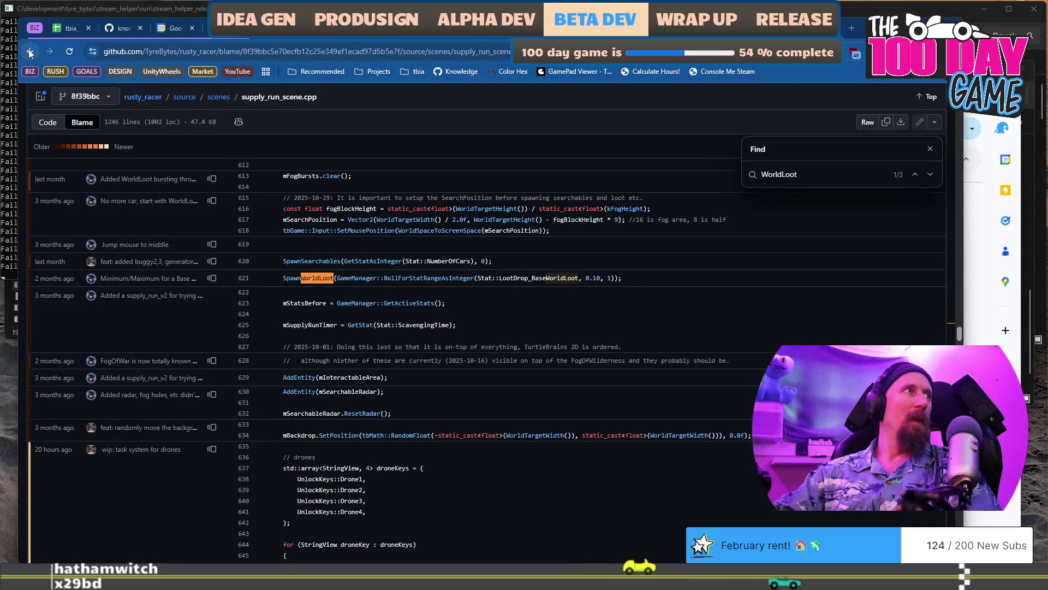
pyautogui.click(28, 49)
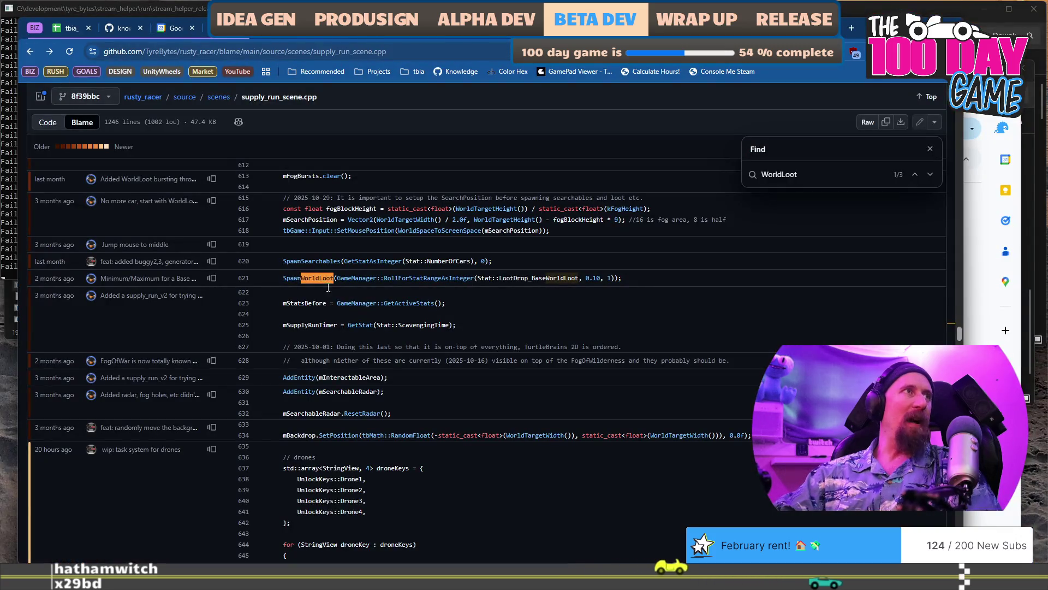
# Copy line 741's code from its options menu and search the web for it.
pyautogui.scroll(-2, 322, 396)
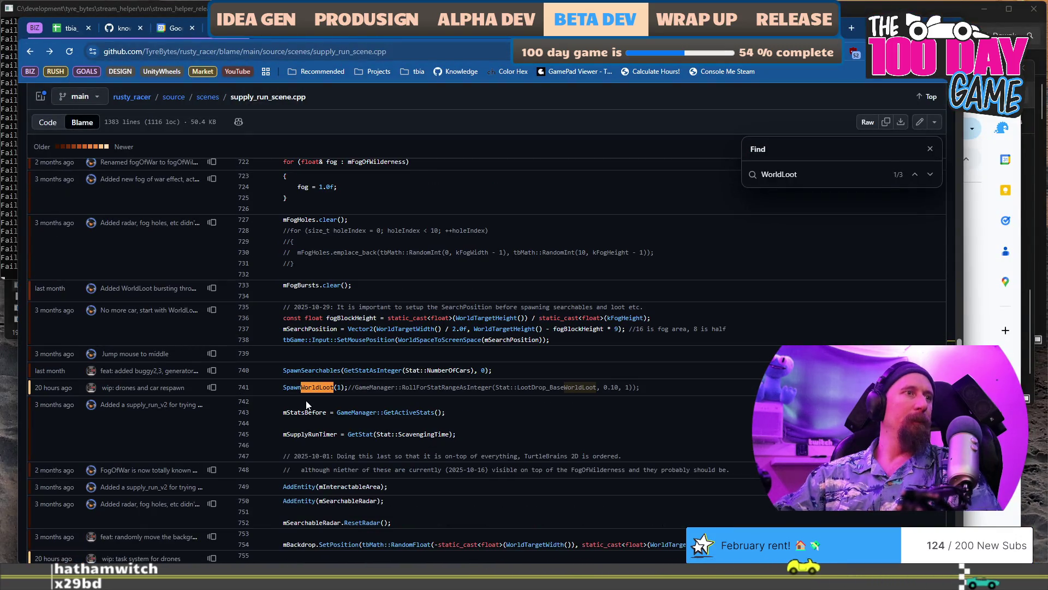
pyautogui.click(254, 389)
pyautogui.rightClick(253, 389)
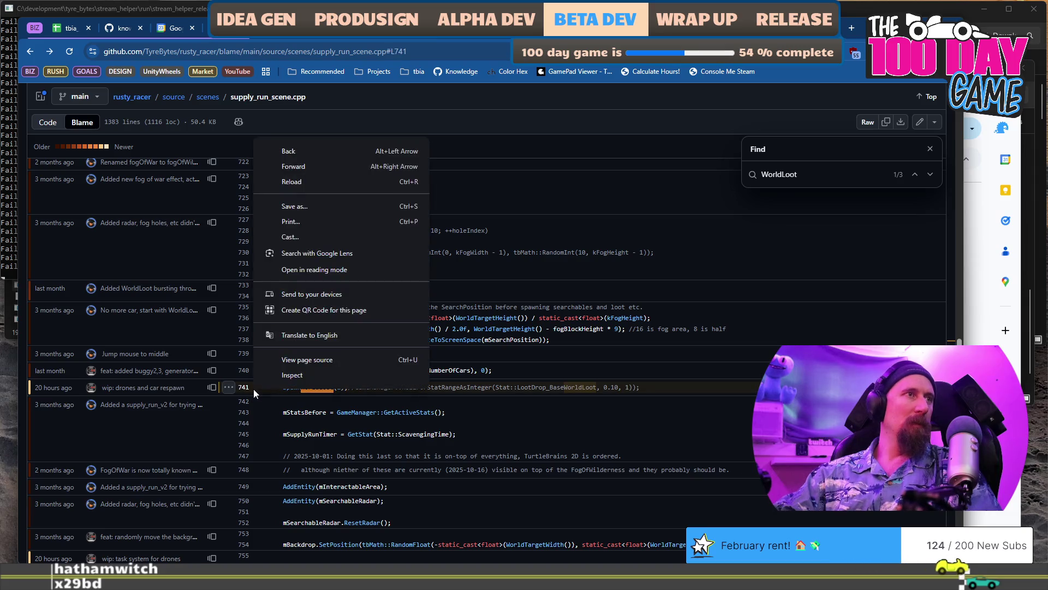
pyautogui.click(709, 391)
pyautogui.rightClick(709, 391)
pyautogui.click(692, 394)
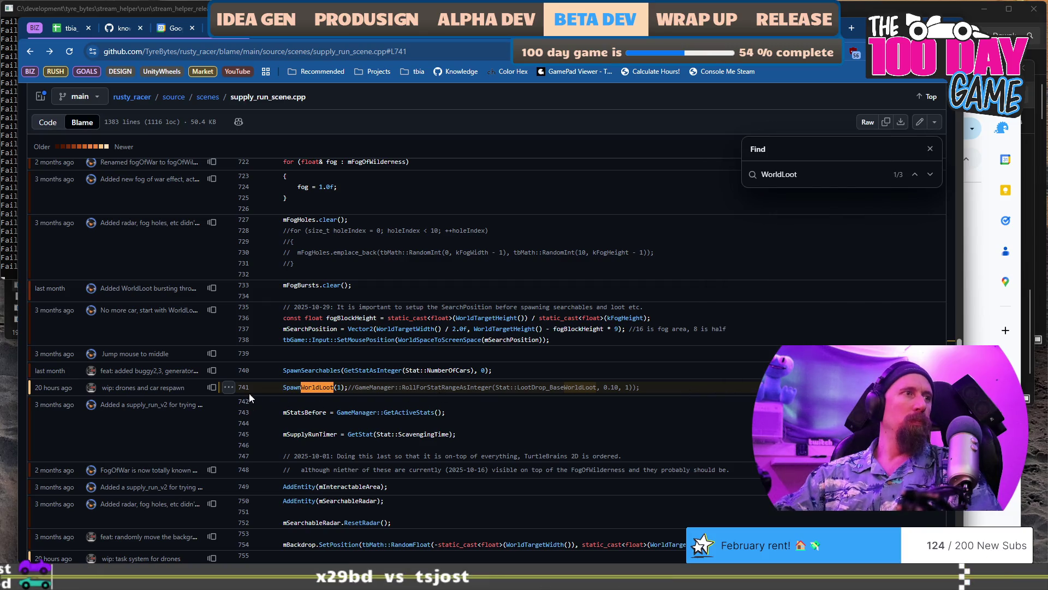
pyautogui.click(228, 389)
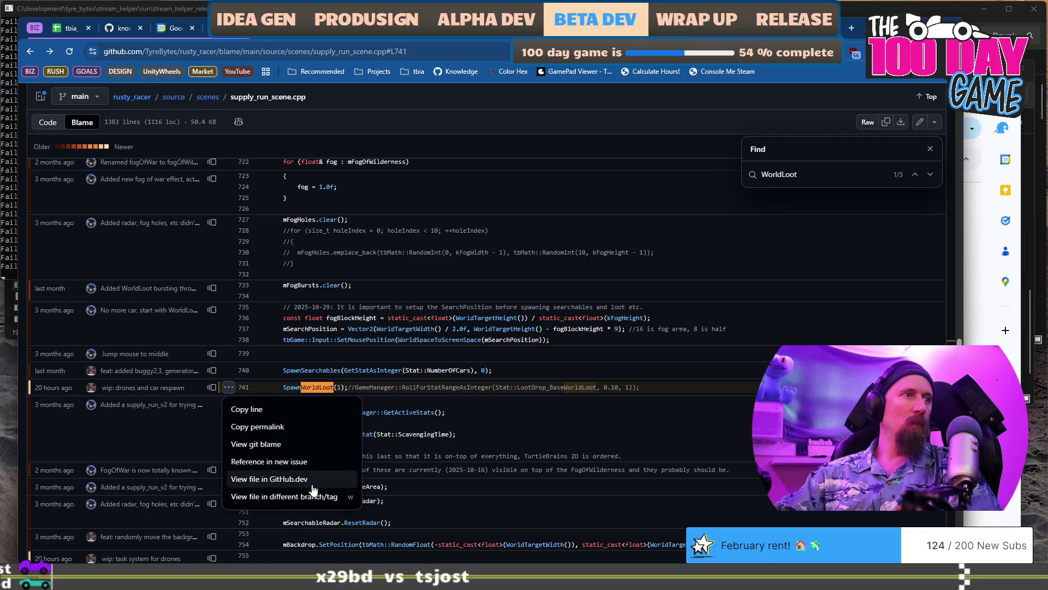
pyautogui.click(298, 411)
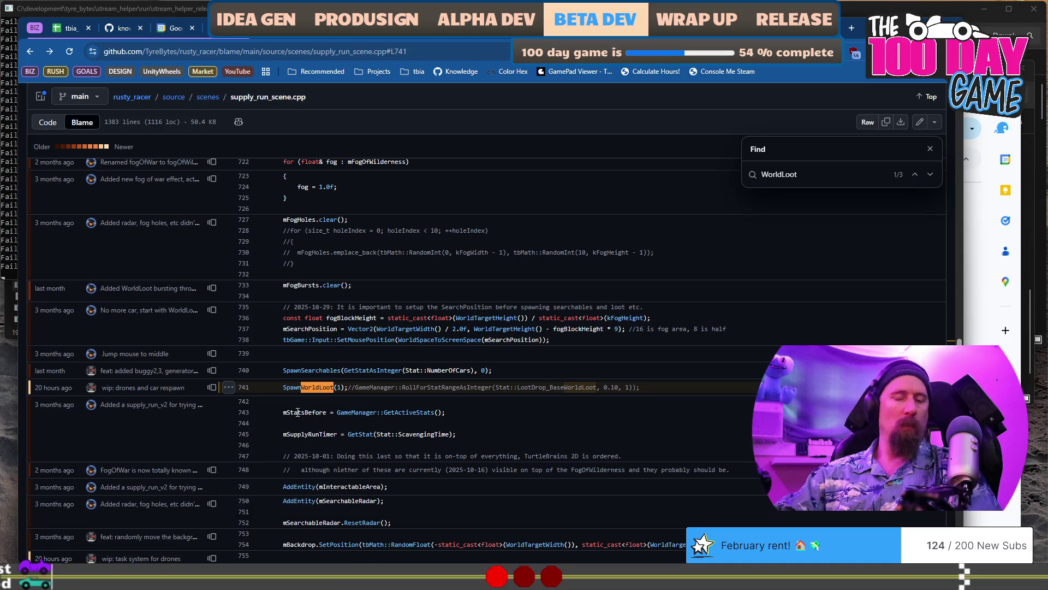
pyautogui.hotkey('ctrl', 'n')
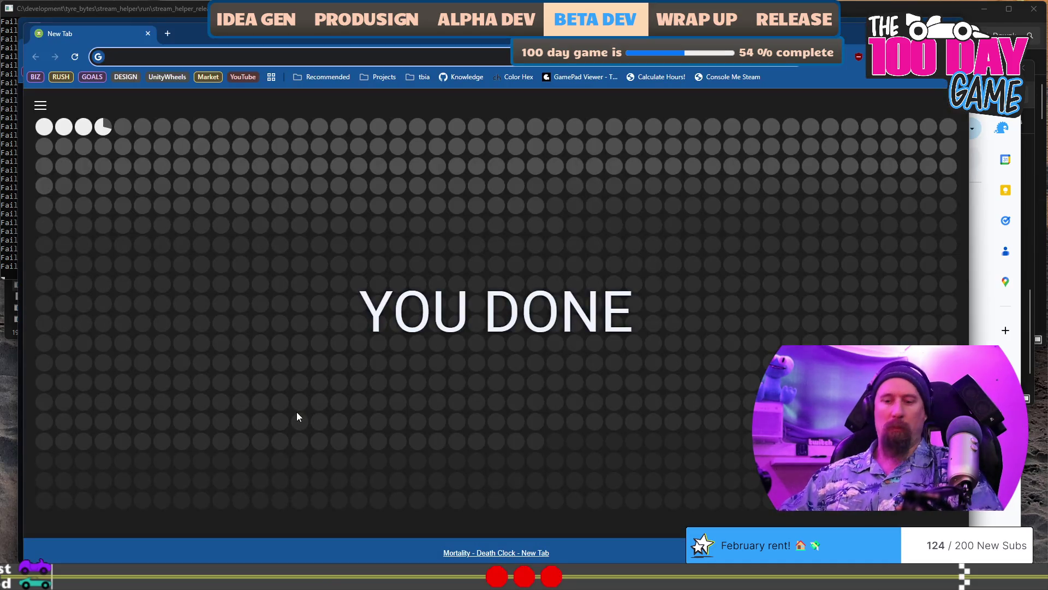
pyautogui.write('SpawnWorldLoot(1);//GameManager::RollForStatRangeAsInteger(Stat::LootDrop_BaseWorldLoot, 0.10, 1));')
pyautogui.press('Return')
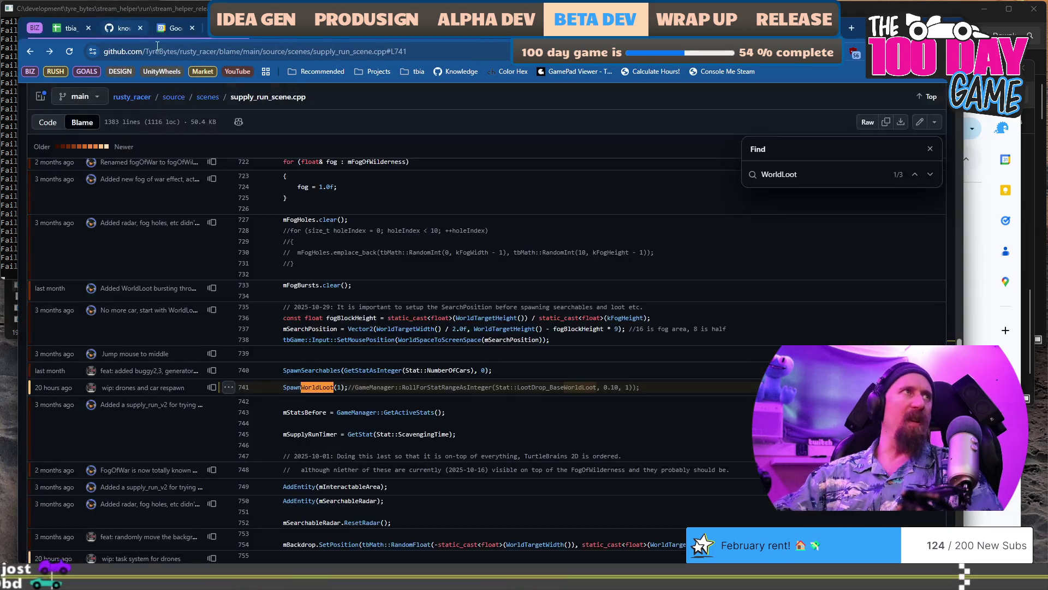
# Copy the permalink to line 741 and load it in a new tab.
pyautogui.click(149, 33)
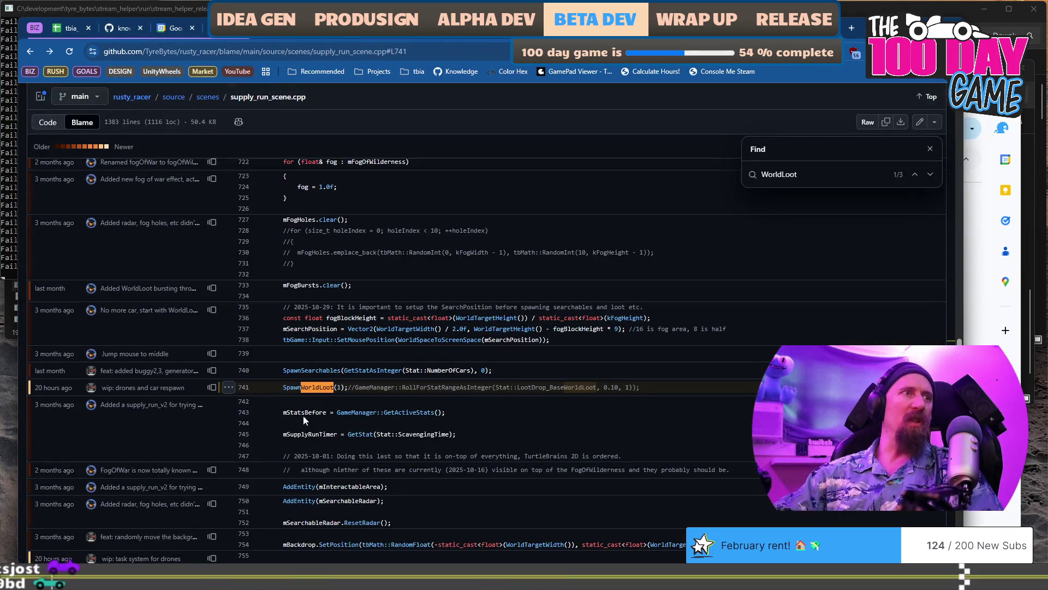
pyautogui.click(228, 387)
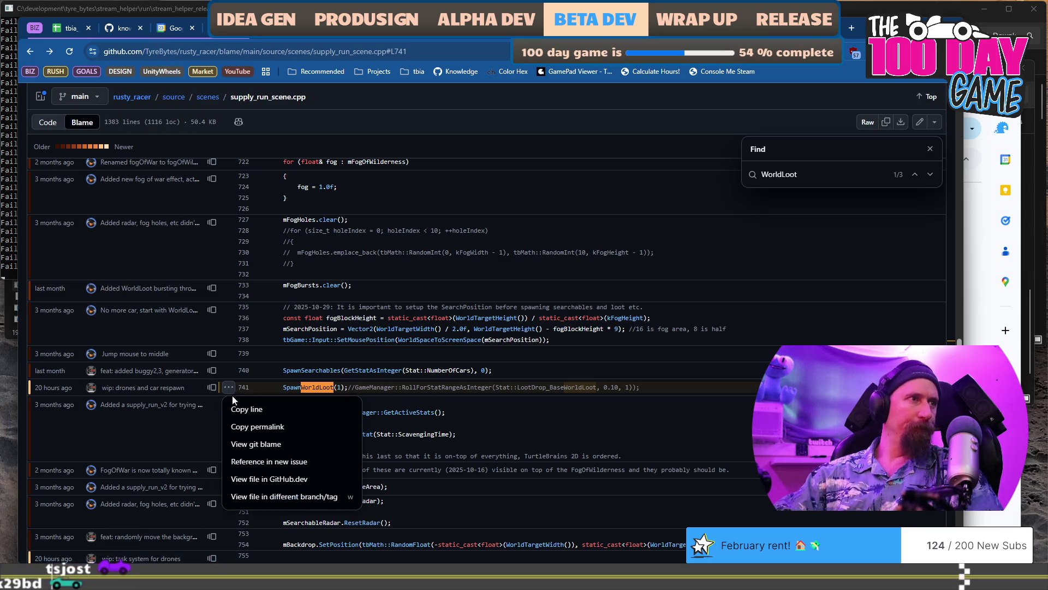
pyautogui.click(299, 429)
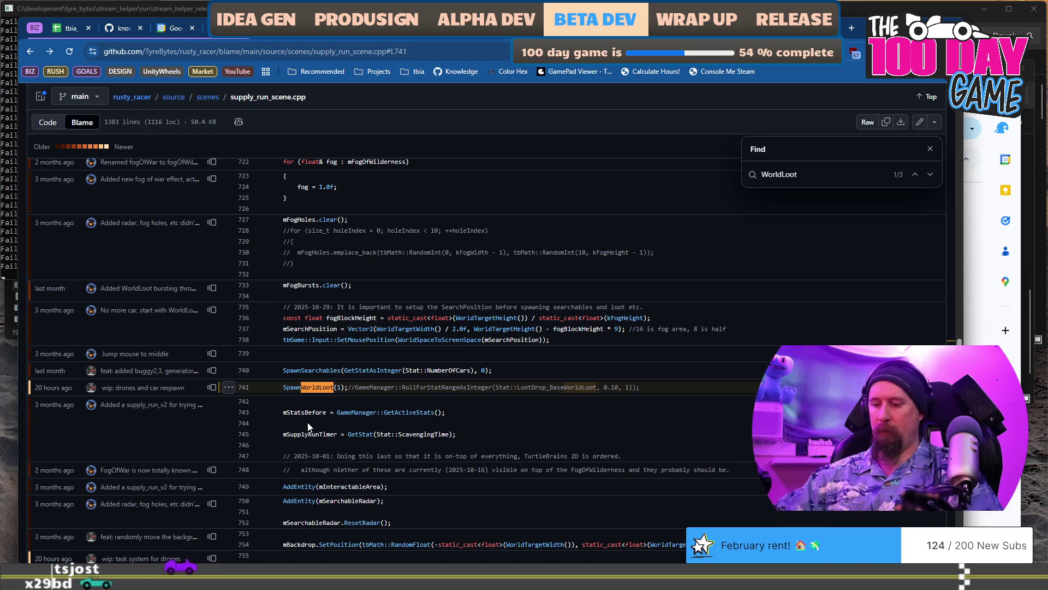
pyautogui.hotkey('ctrl', 't')
pyautogui.write('https://github.com/TyreBytes/rusty_racer/blame/66b9e39167a6eaee68baf6ecccb7e9c7622a11a8/source/scenes/supply_run_scene.cpp#L741')
pyautogui.press('Return')
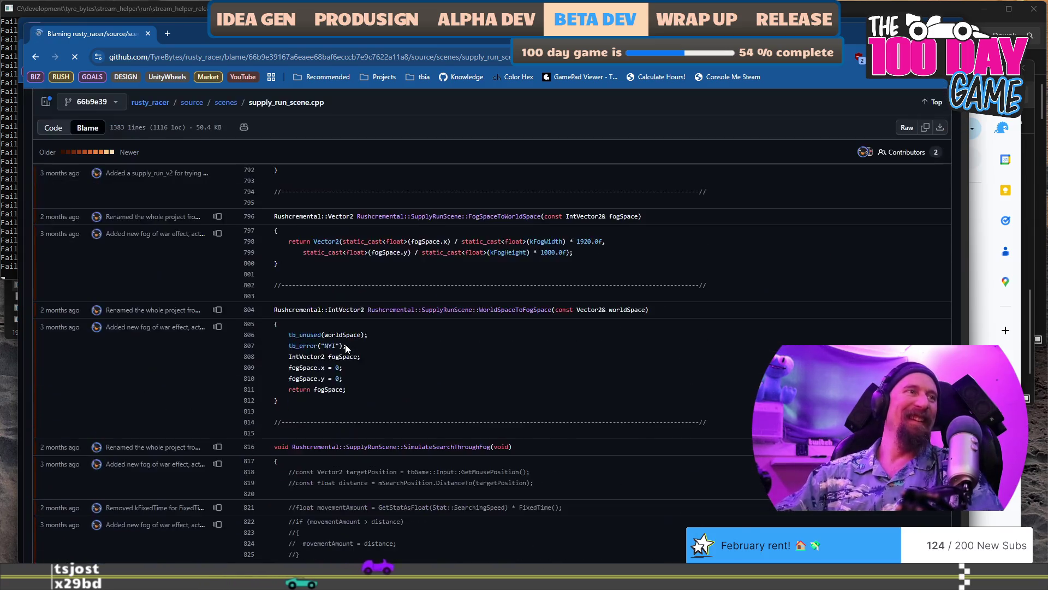
# Scroll through the permalinked revision of supply_run_scene.cpp down to the end of the file.
pyautogui.scroll(-10, 346, 345)
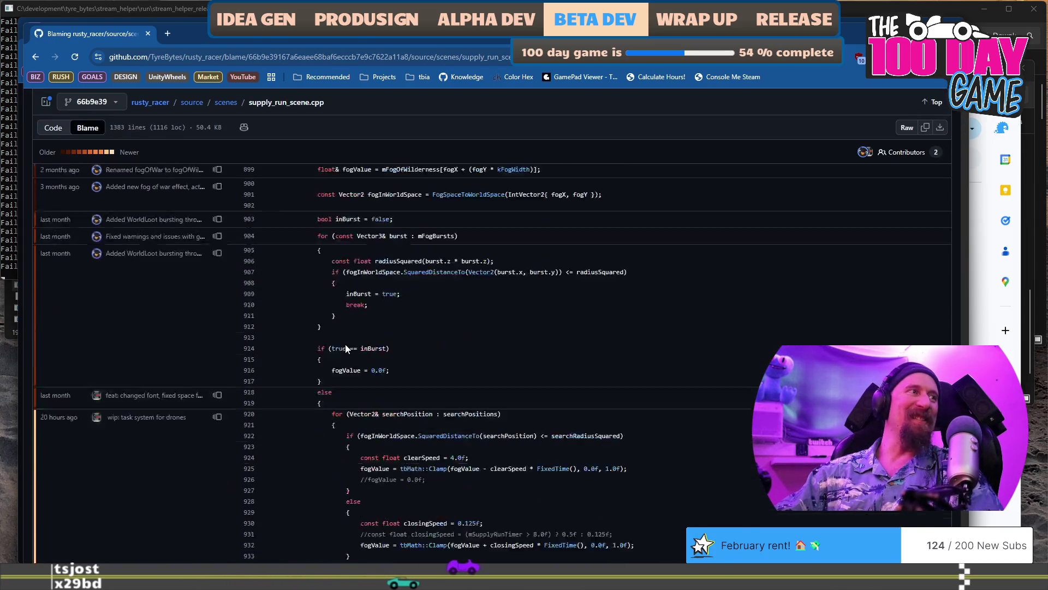
pyautogui.scroll(-20, 345, 344)
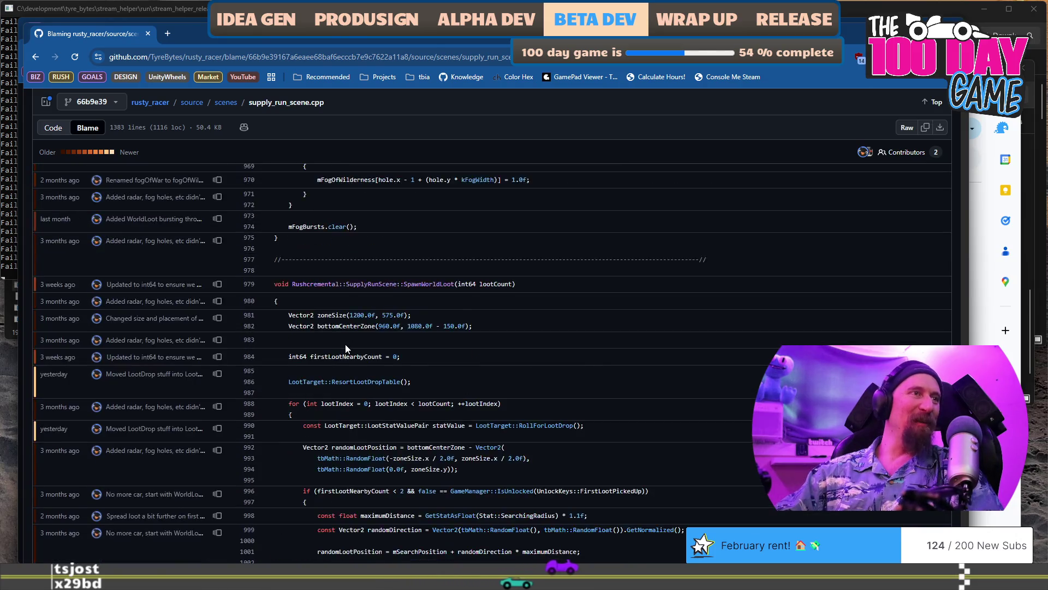
pyautogui.scroll(-20, 346, 349)
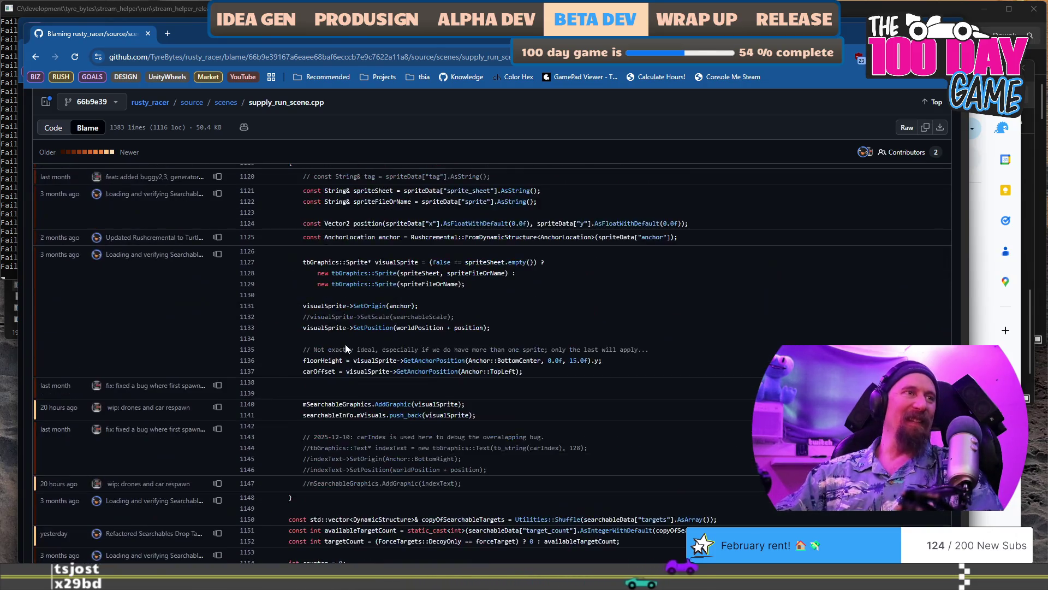
pyautogui.scroll(-15, 345, 348)
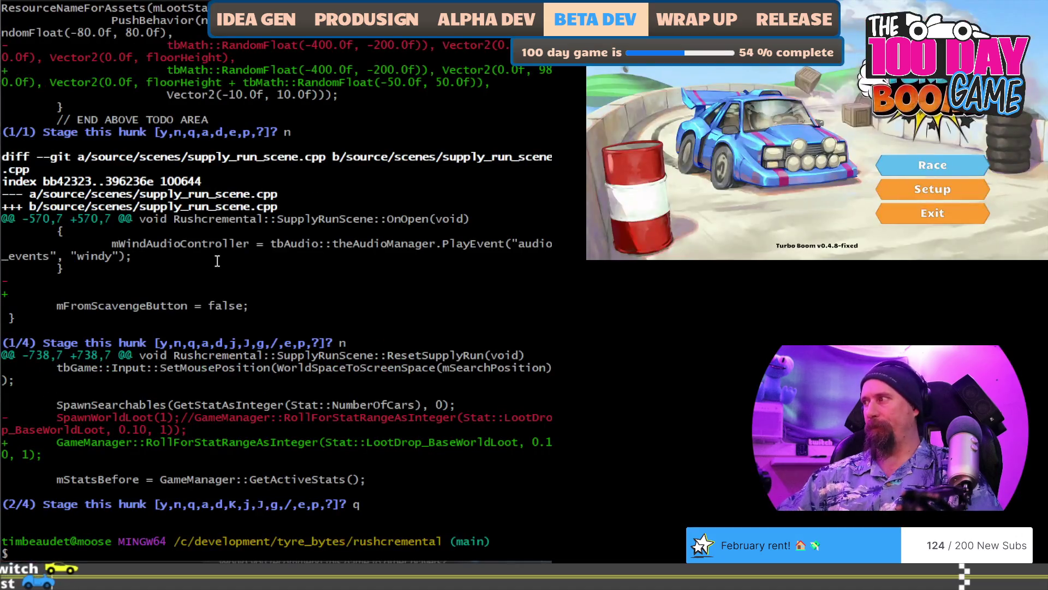
# Check git status, then patch-stage only the SpawnWorldLoot hunk of supply_run_scene.cpp, skipping the first.
pyautogui.write('git st')
pyautogui.press('Return')
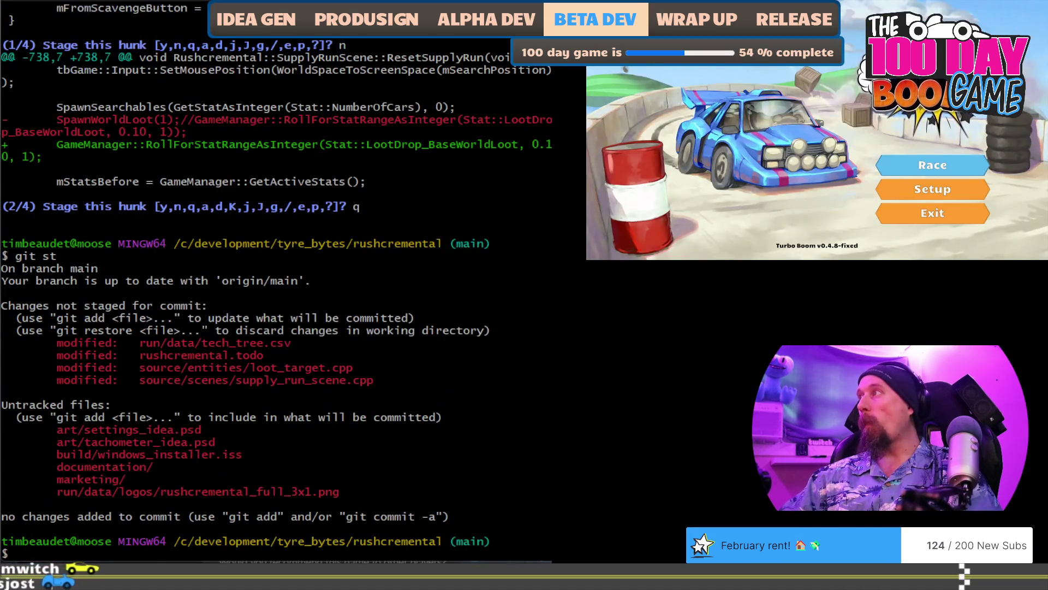
pyautogui.write('git ap')
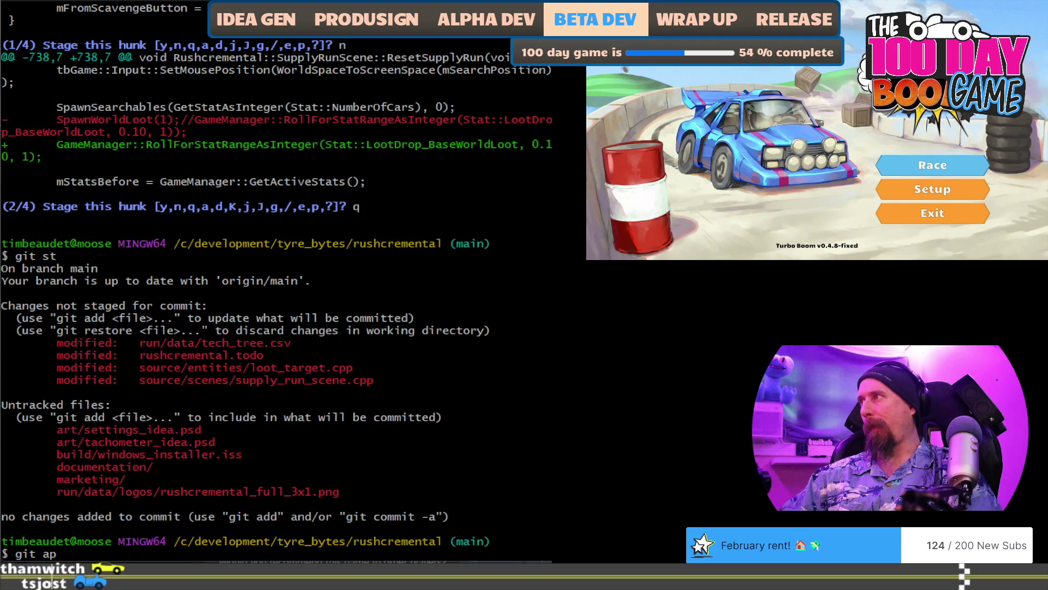
pyautogui.write(' source/sce')
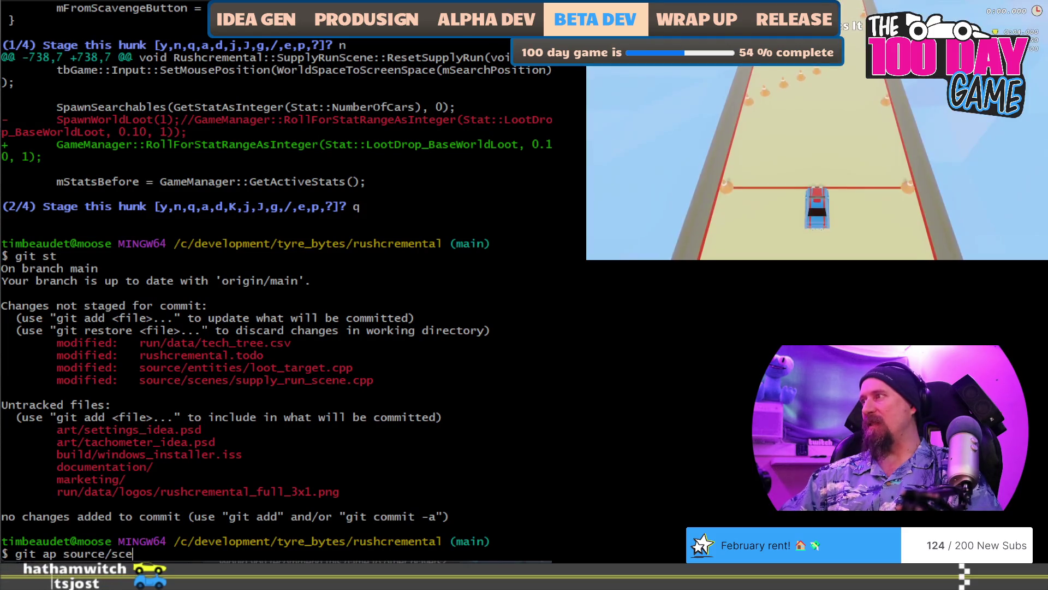
pyautogui.write('nes/supply_run_scene.cpp')
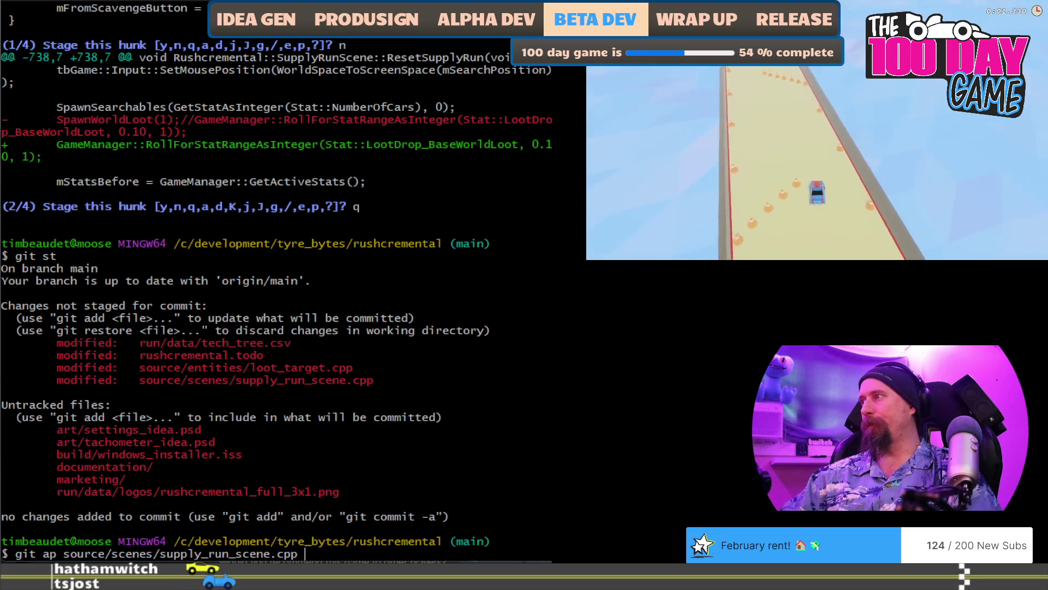
pyautogui.press('Return')
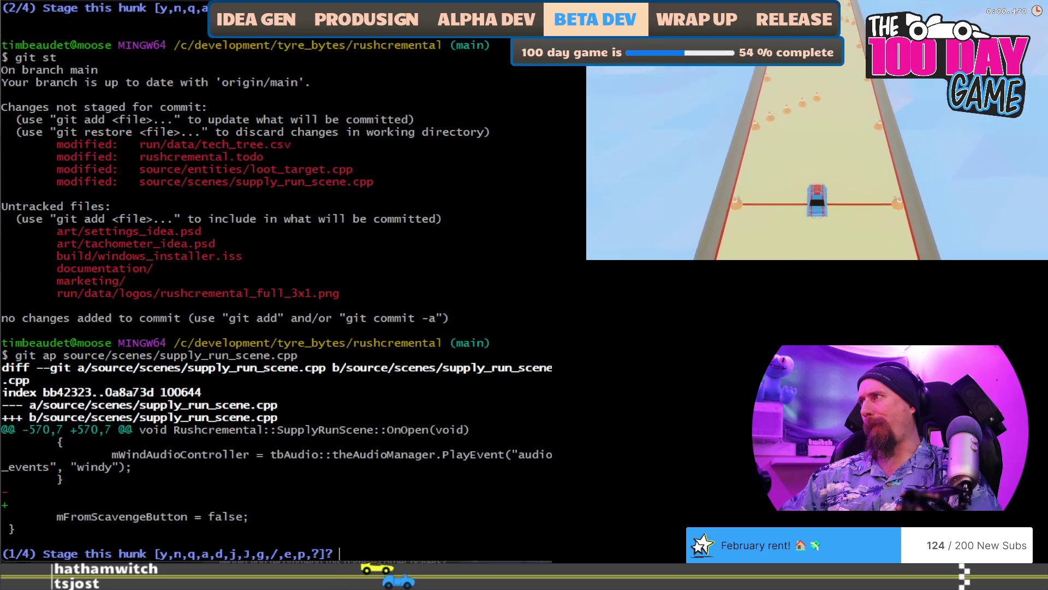
pyautogui.write('n')
pyautogui.press('Return')
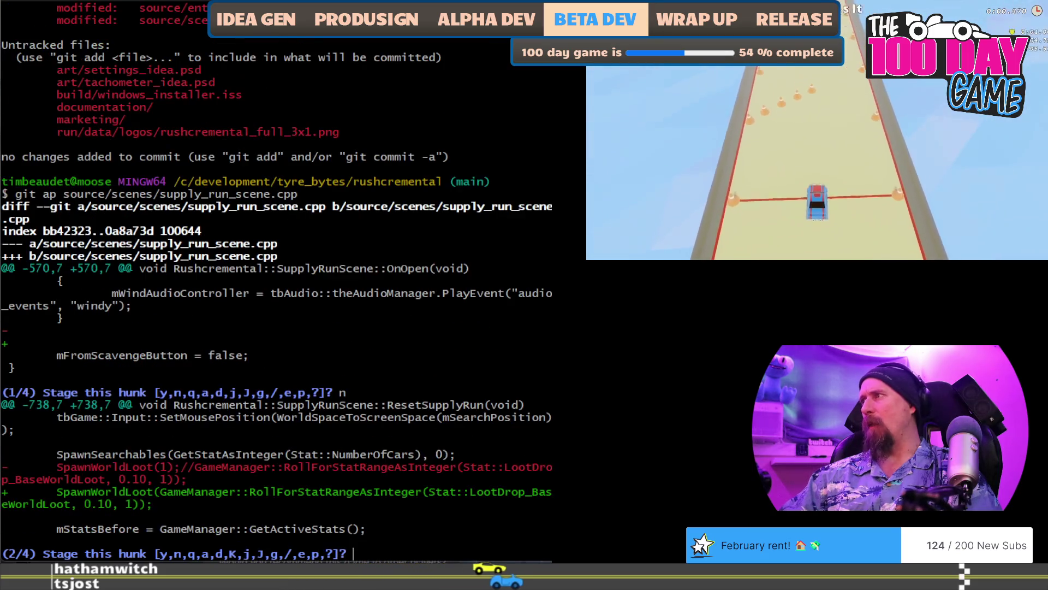
pyautogui.write('y')
pyautogui.press('Return')
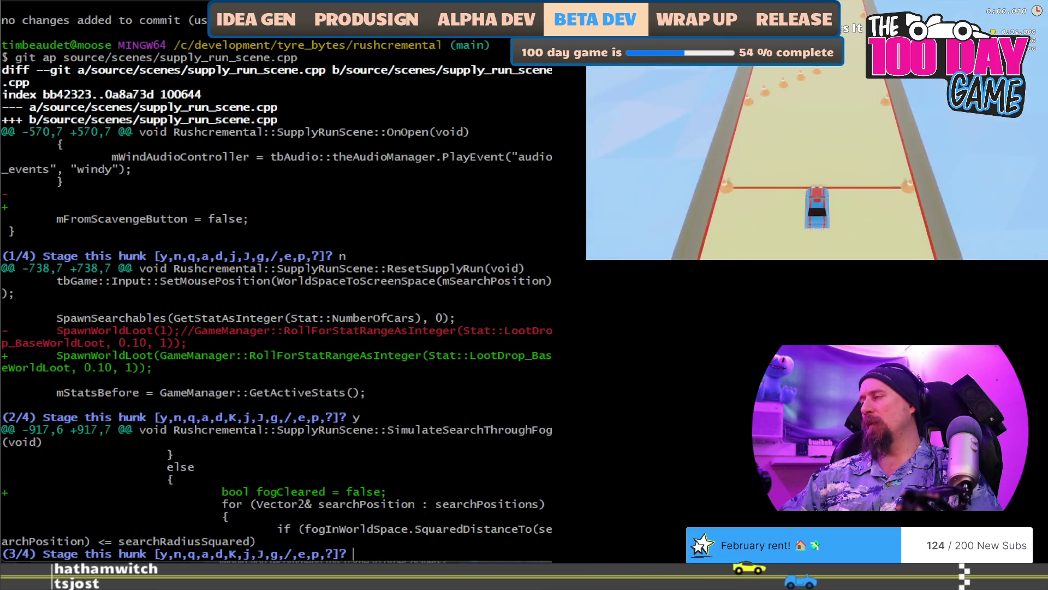
# Stop staging and commit it as "Fixed Issue with World Loot stuck at 1.".
pyautogui.write('q')
pyautogui.press('Return')
pyautogui.write('git cm ')
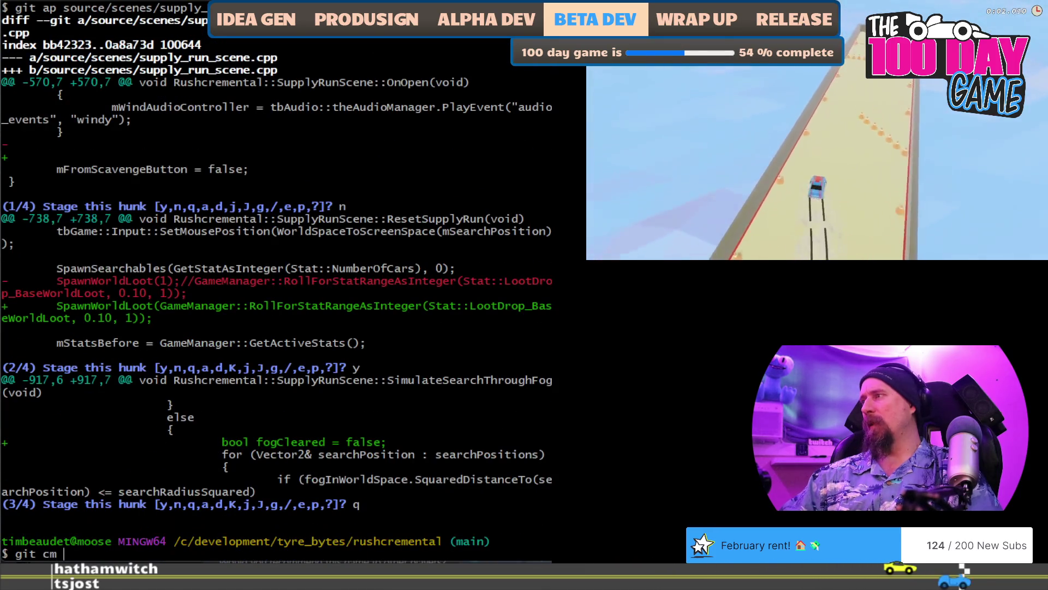
pyautogui.write('"Fixed')
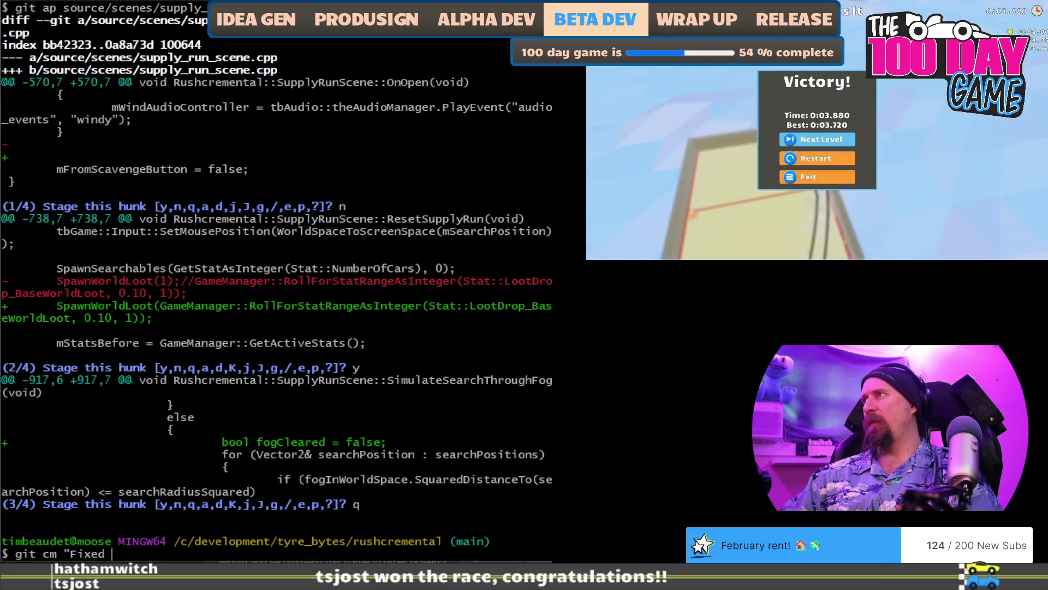
pyautogui.write(' Issue with Wo')
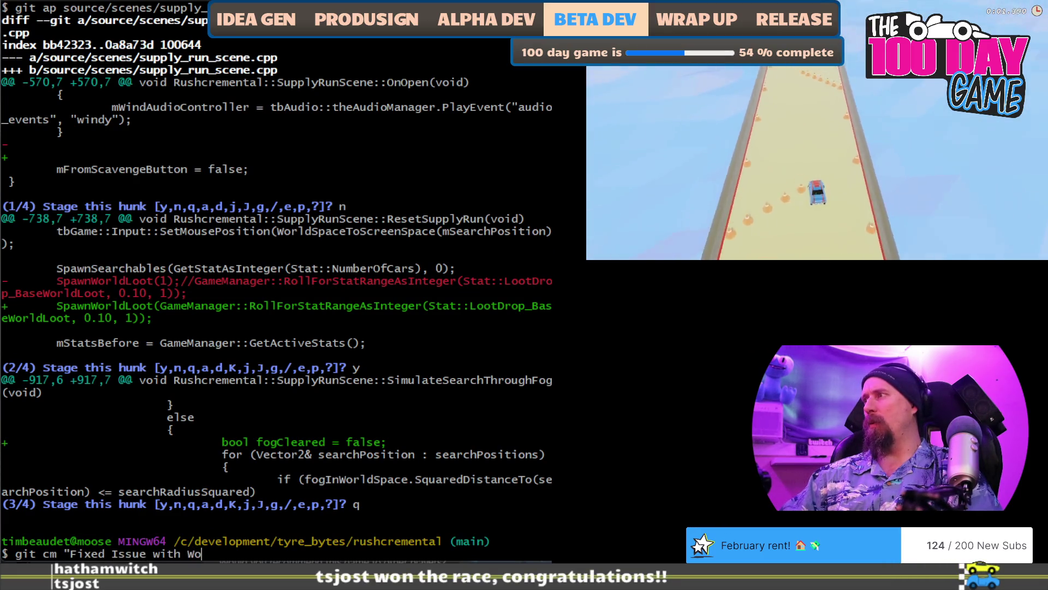
pyautogui.write('rld Loot stuc')
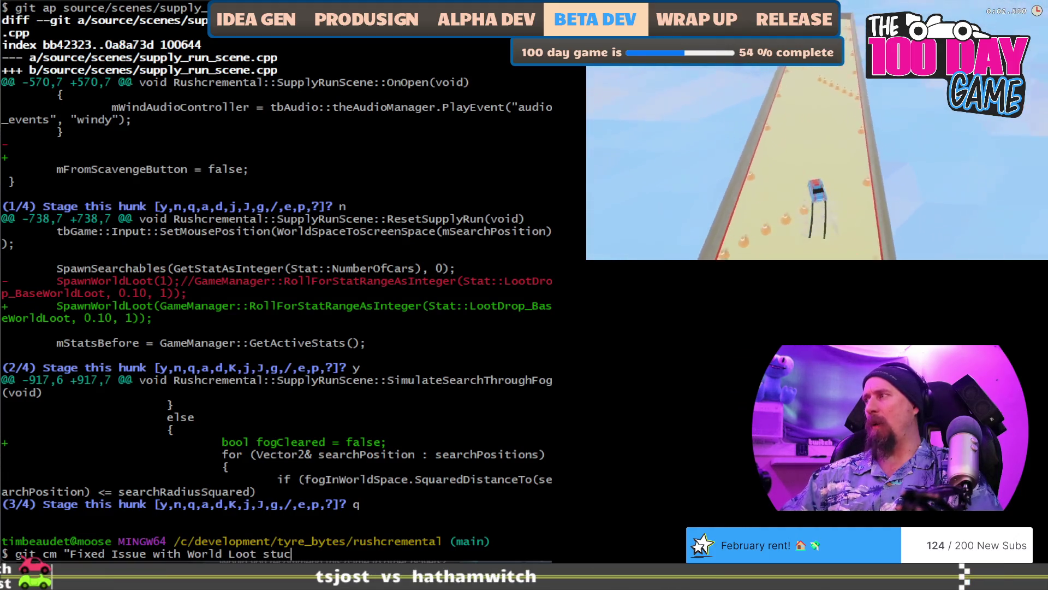
pyautogui.write('k at 1."')
pyautogui.press('Return')
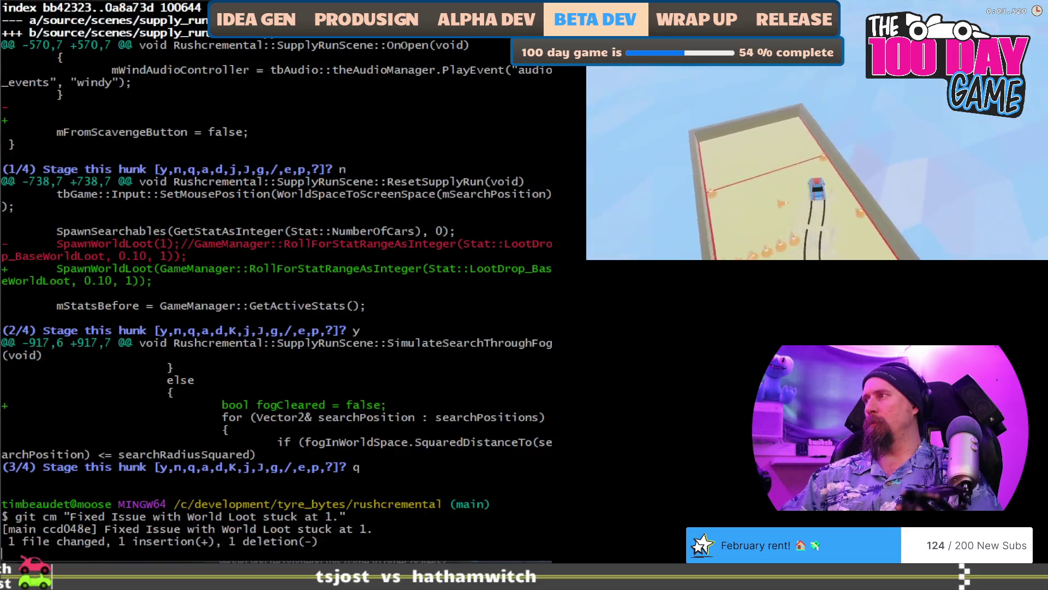
# Check the repository status and rerun the earlier commit command.
pyautogui.write('git a')
pyautogui.press('Return')
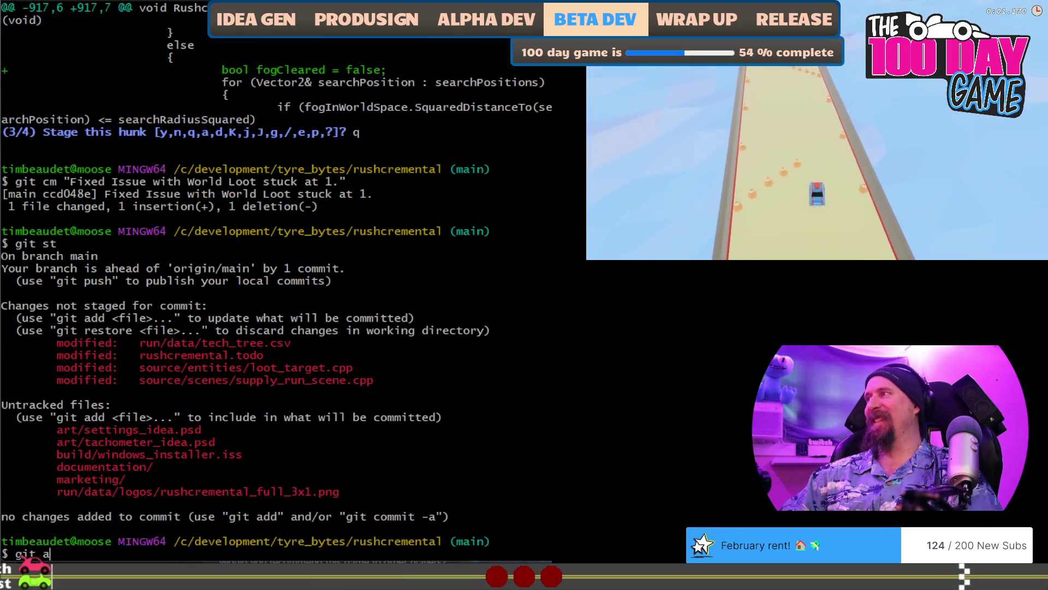
pyautogui.press('Up')
pyautogui.press('Up')
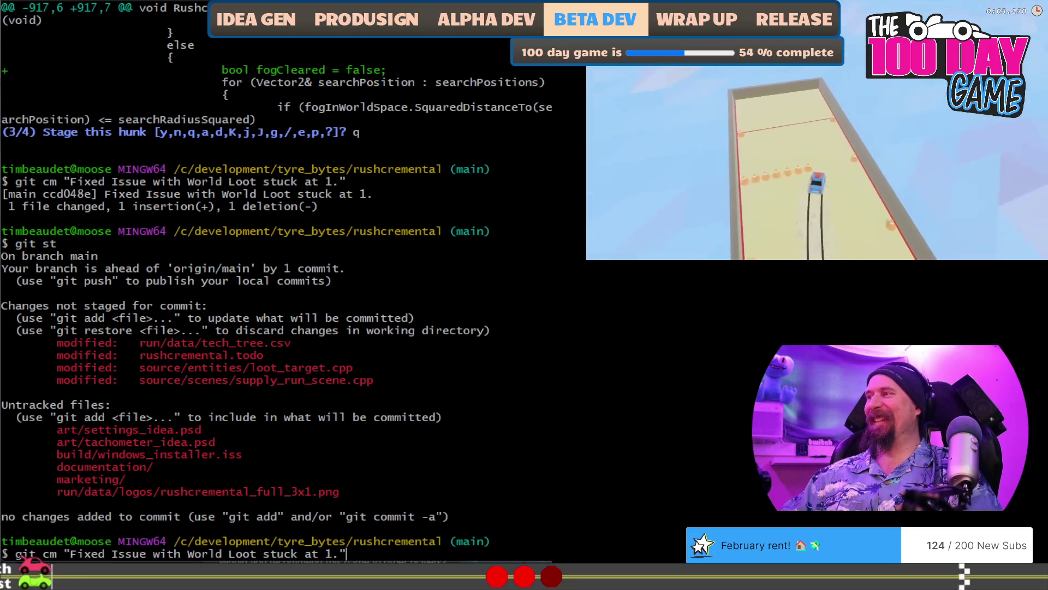
pyautogui.press('Return')
# Stage the fogCleared flag and final fog hunks of supply_run_scene.cpp, skipping the first hunk.
pyautogui.press('Up')
pyautogui.press('Up')
pyautogui.press('Up')
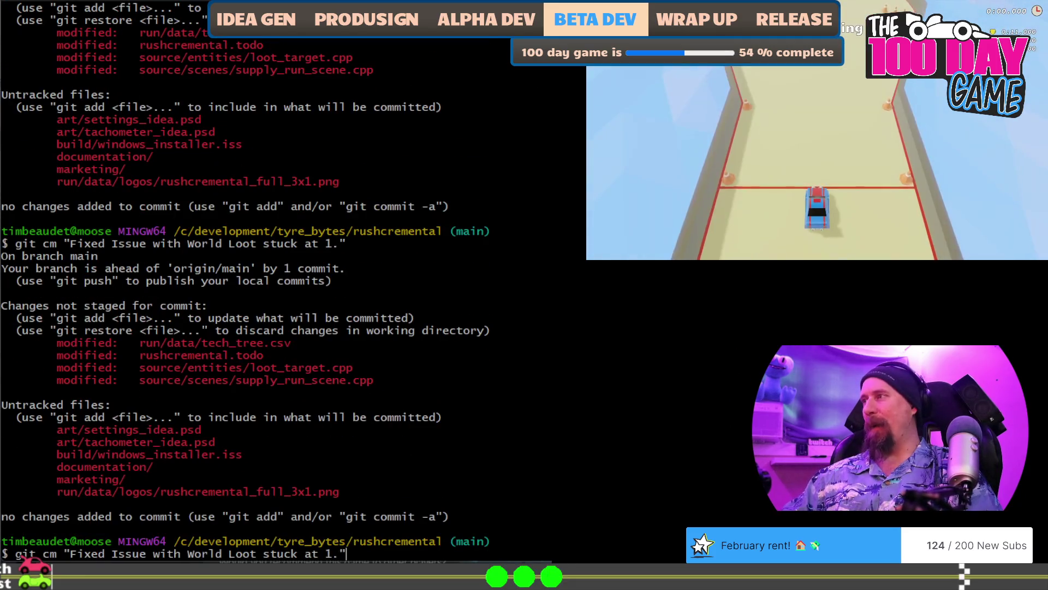
pyautogui.press('Return')
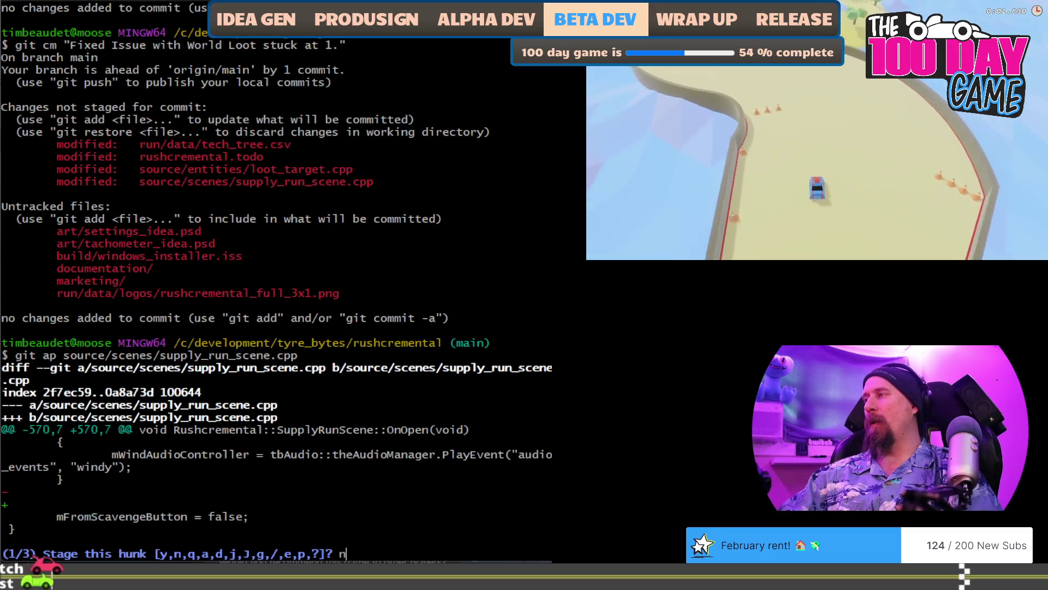
pyautogui.write('n')
pyautogui.press('Return')
pyautogui.write('y')
pyautogui.press('Return')
pyautogui.write('y')
pyautogui.press('Return')
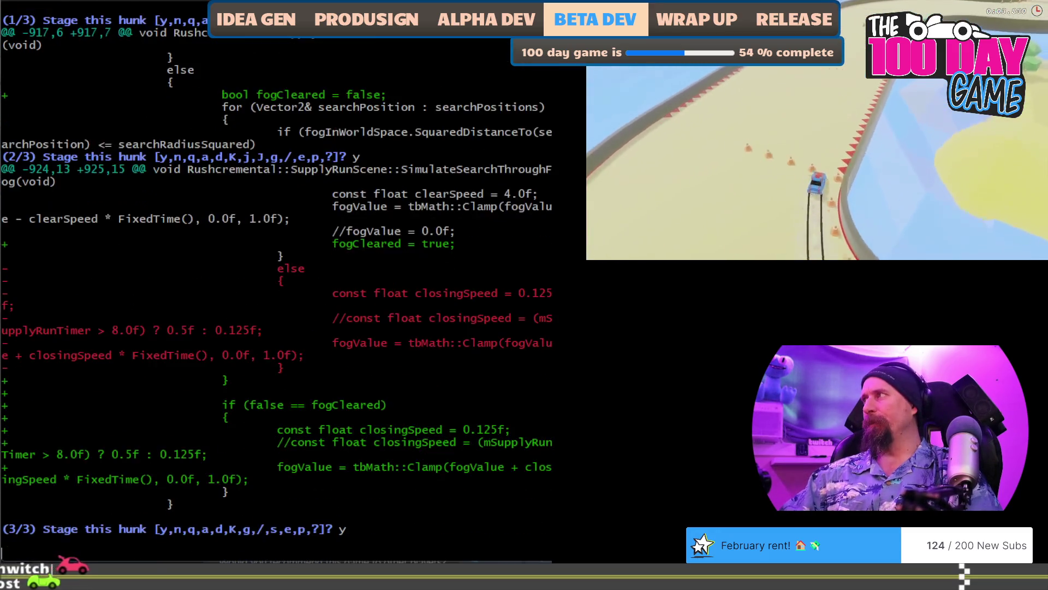
# Commit as "Ensure fog doesn't fill in faster with drones." and check the status.
pyautogui.write('git cm "')
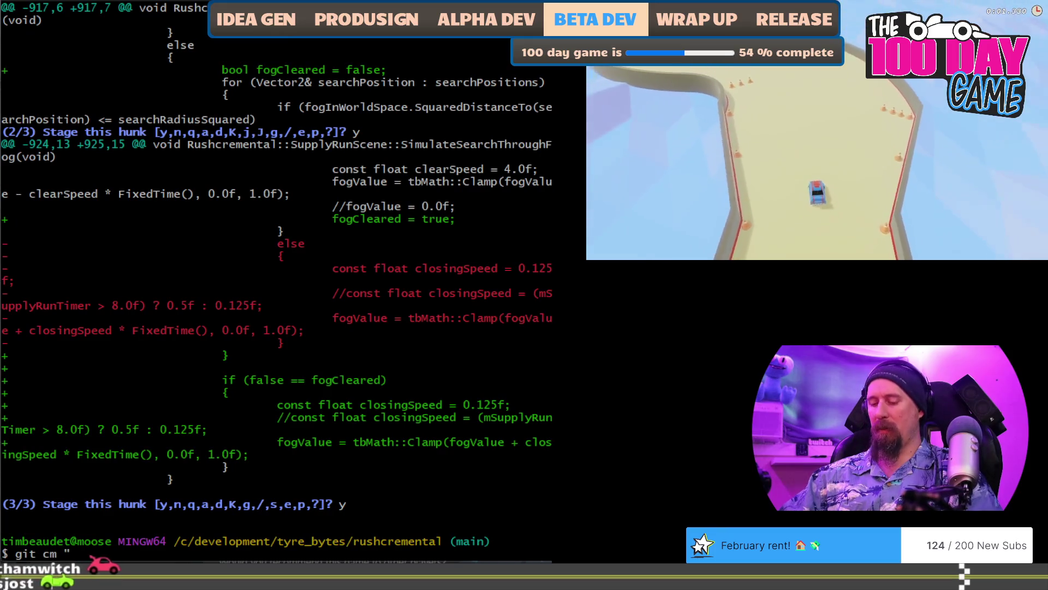
pyautogui.write('En')
pyautogui.write('suyre ')
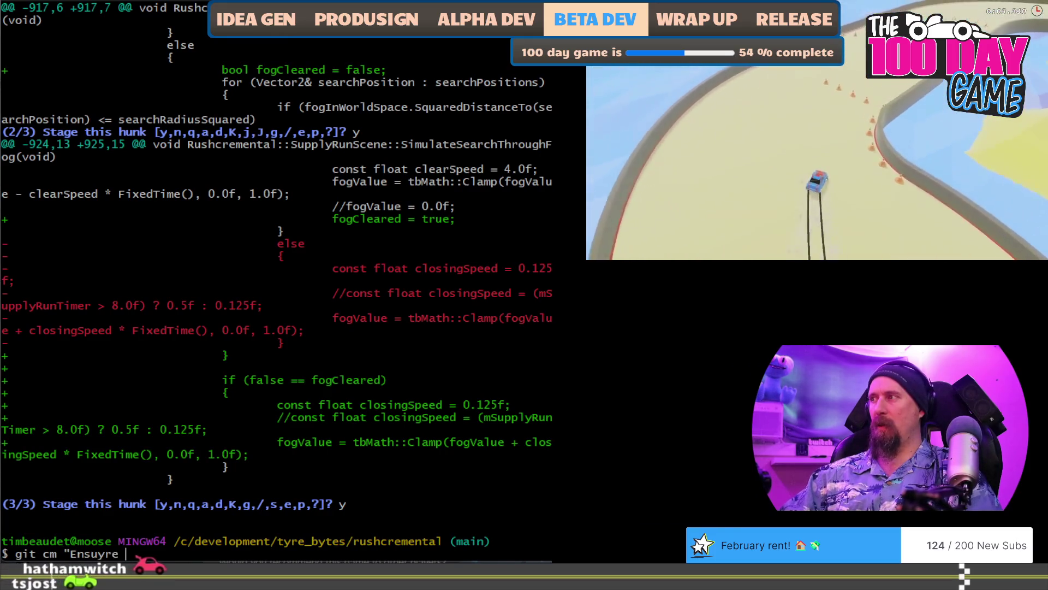
pyautogui.press('BackSpace')
pyautogui.press('BackSpace')
pyautogui.press('BackSpace')
pyautogui.press('BackSpace')
pyautogui.write("re fog doesn't ")
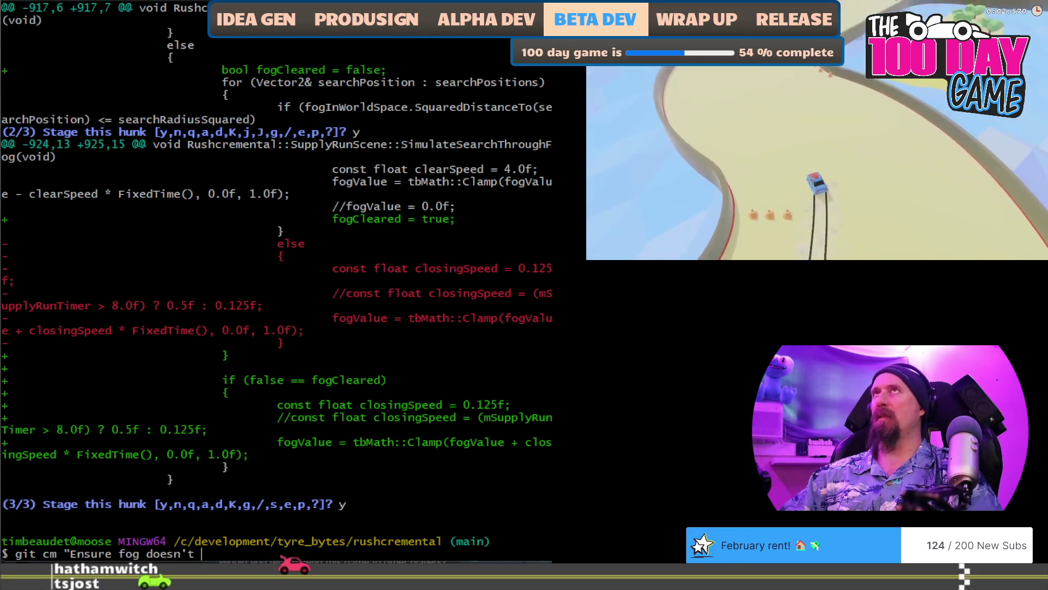
pyautogui.write('fill in faster with drones.')
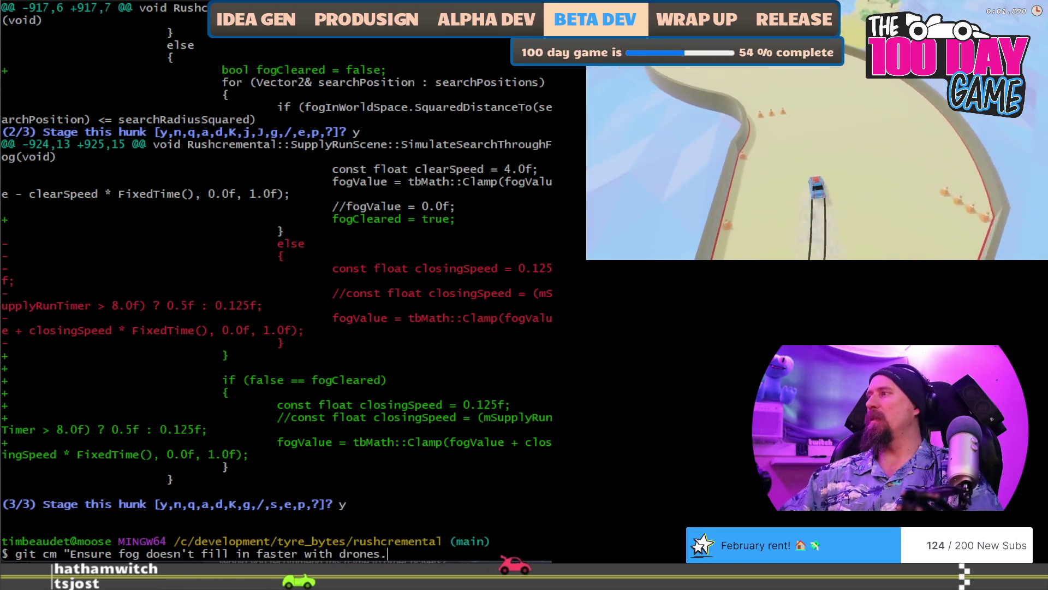
pyautogui.write('"')
pyautogui.press('Return')
pyautogui.write('git st')
pyautogui.press('Return')
pyautogui.write('git ')
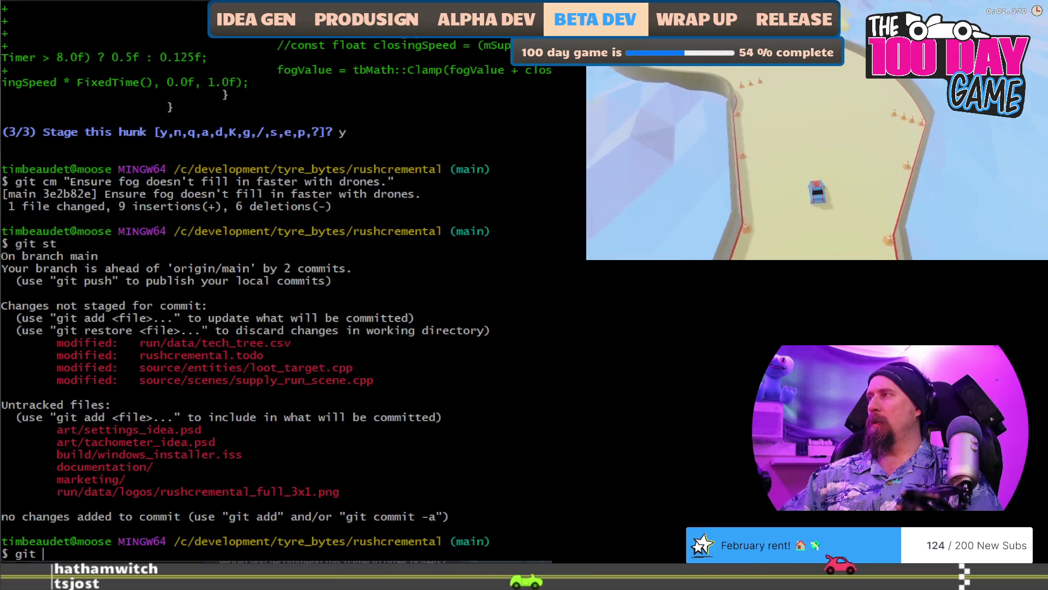
pyautogui.write('cop')
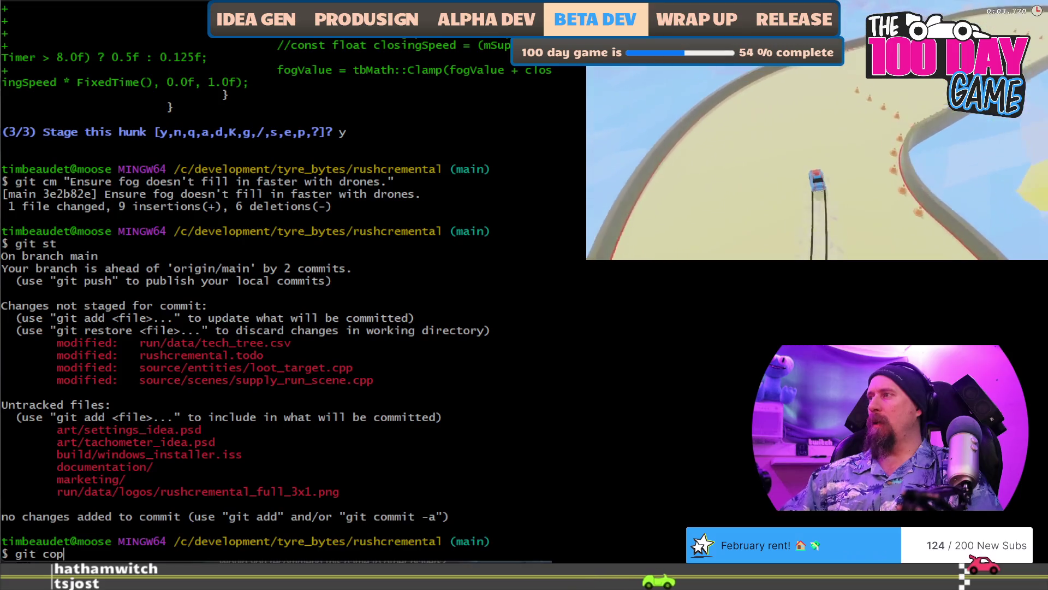
# Discard the tech_tree.csv change with git checkout -p, keeping the notes edits, then check status.
pyautogui.press('Return')
pyautogui.write('y')
pyautogui.press('Return')
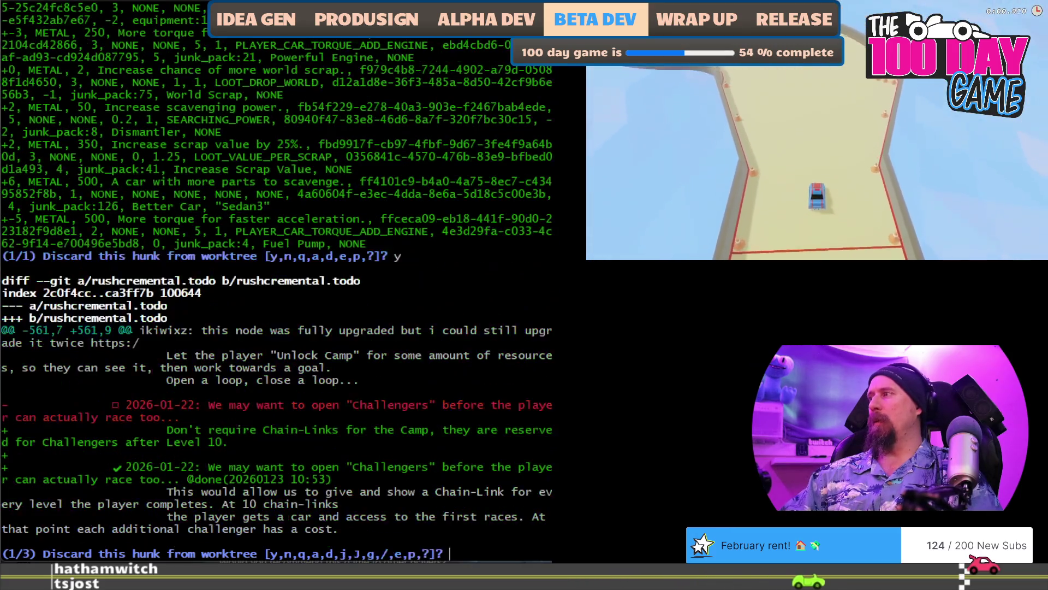
pyautogui.write('q')
pyautogui.press('Return')
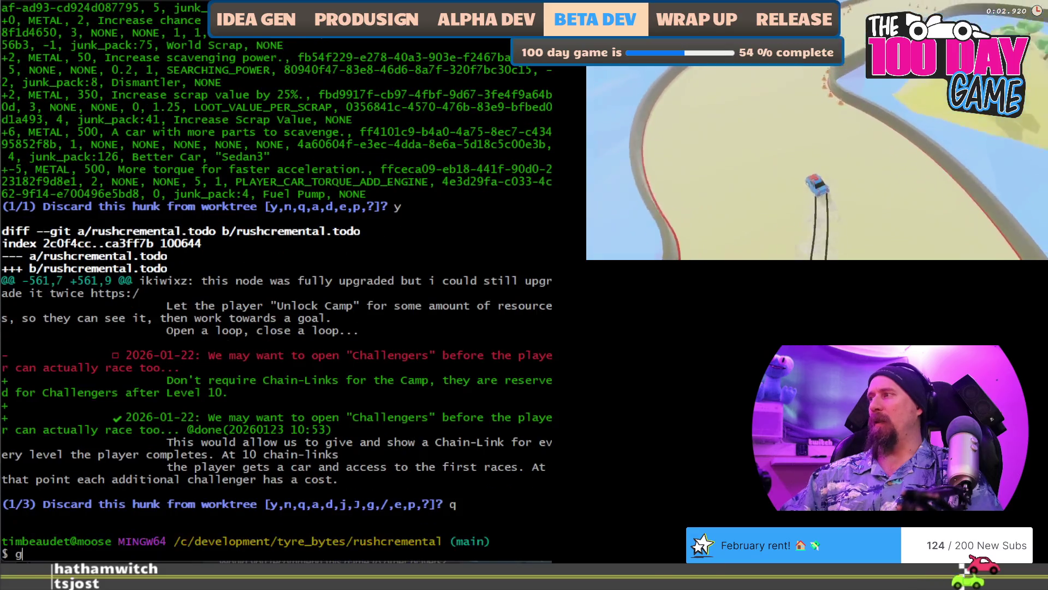
pyautogui.write('git st')
pyautogui.press('Return')
# Stage the three rushcremental.todo hunks, skipping the loot target and supply run scene hunks.
pyautogui.write('git ap')
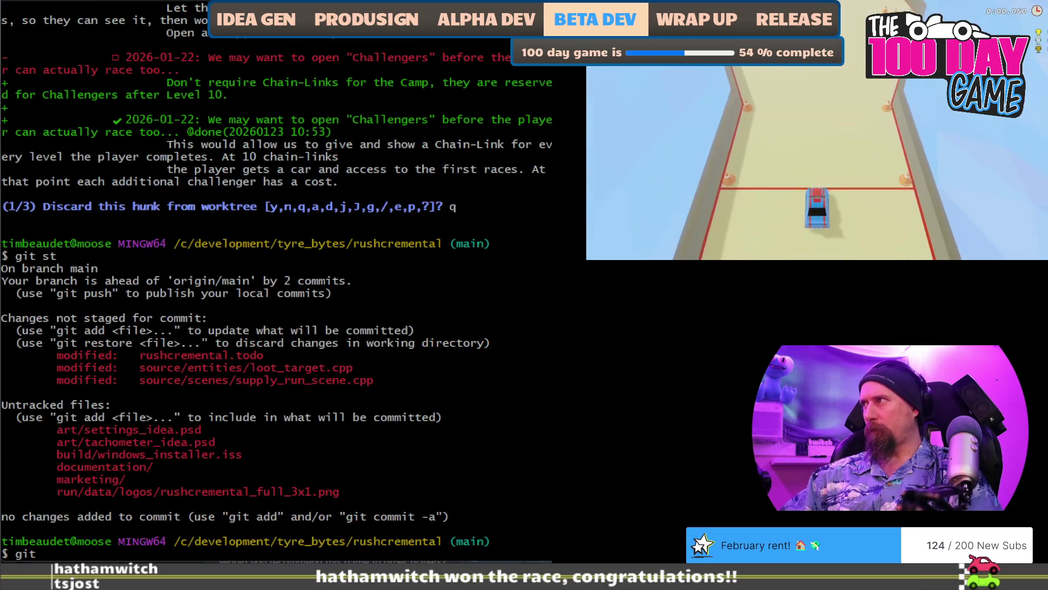
pyautogui.press('Return')
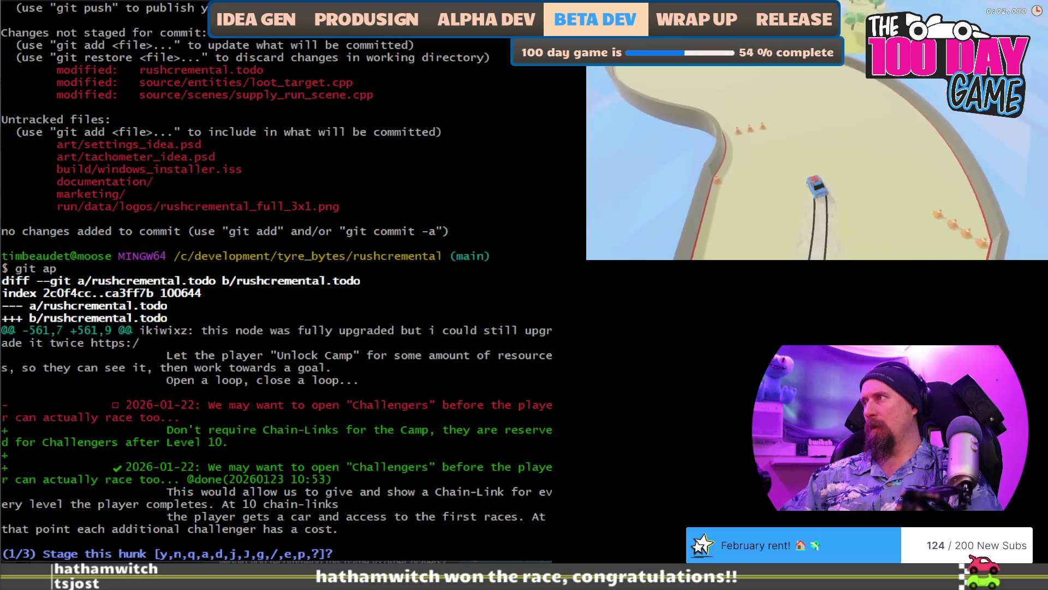
pyautogui.press('Return')
pyautogui.write('y')
pyautogui.press('Return')
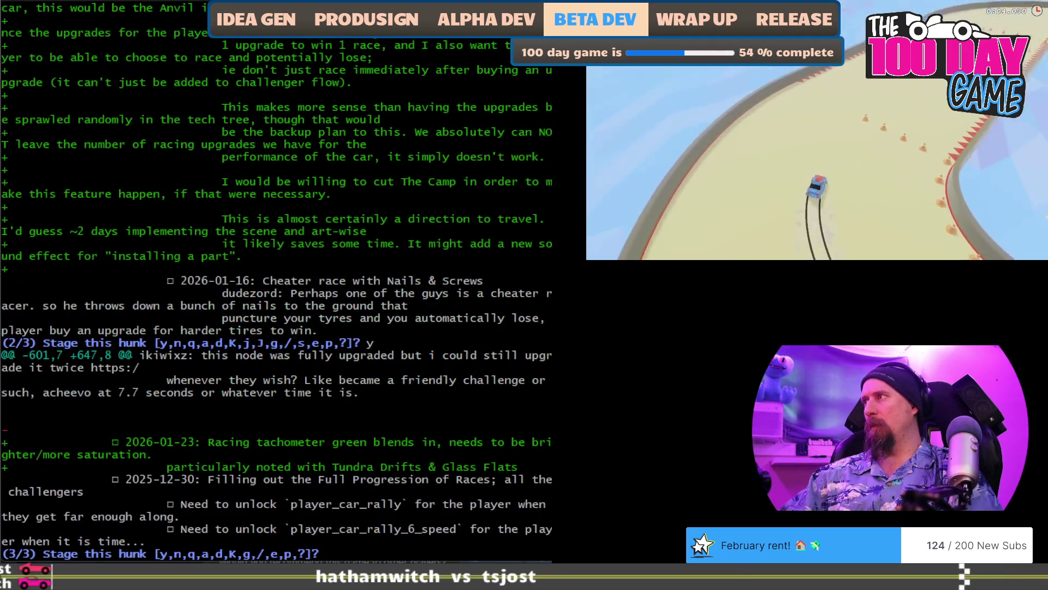
pyautogui.write('y')
pyautogui.press('Return')
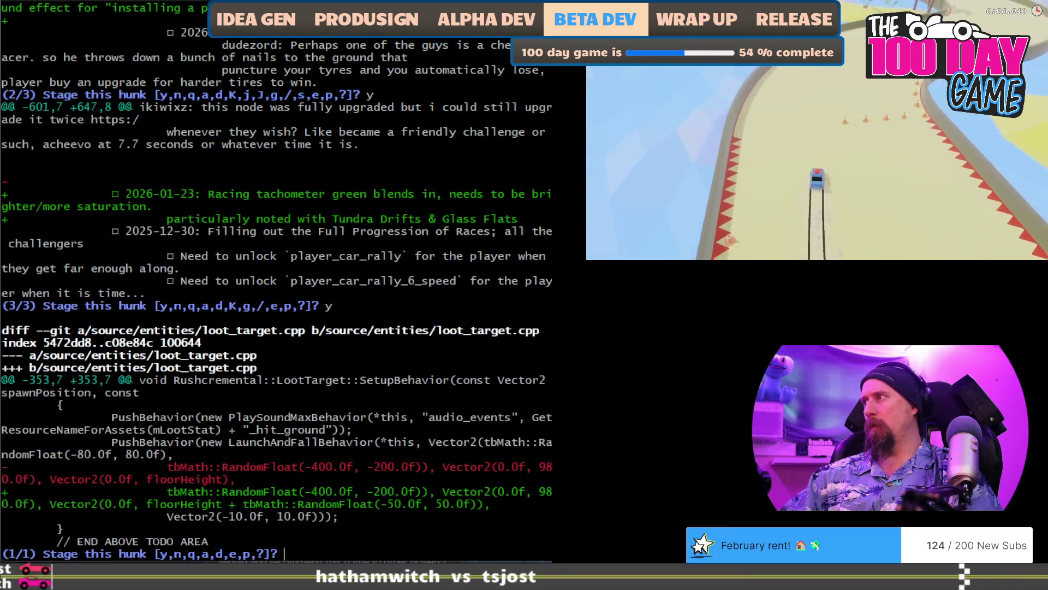
pyautogui.write('n')
pyautogui.press('Return')
pyautogui.write('n')
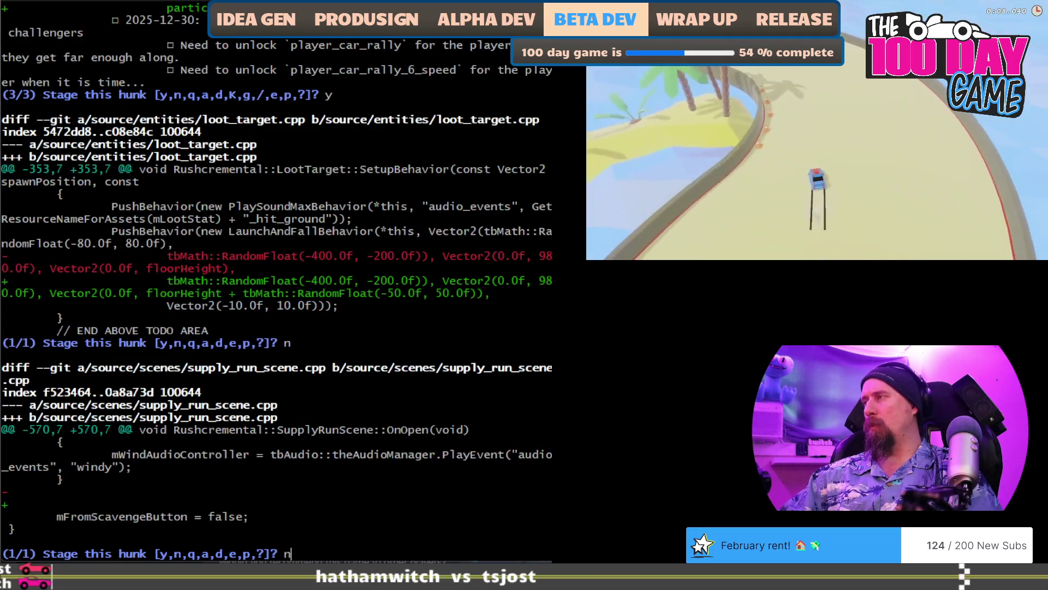
pyautogui.press('Return')
pyautogui.write('git cm')
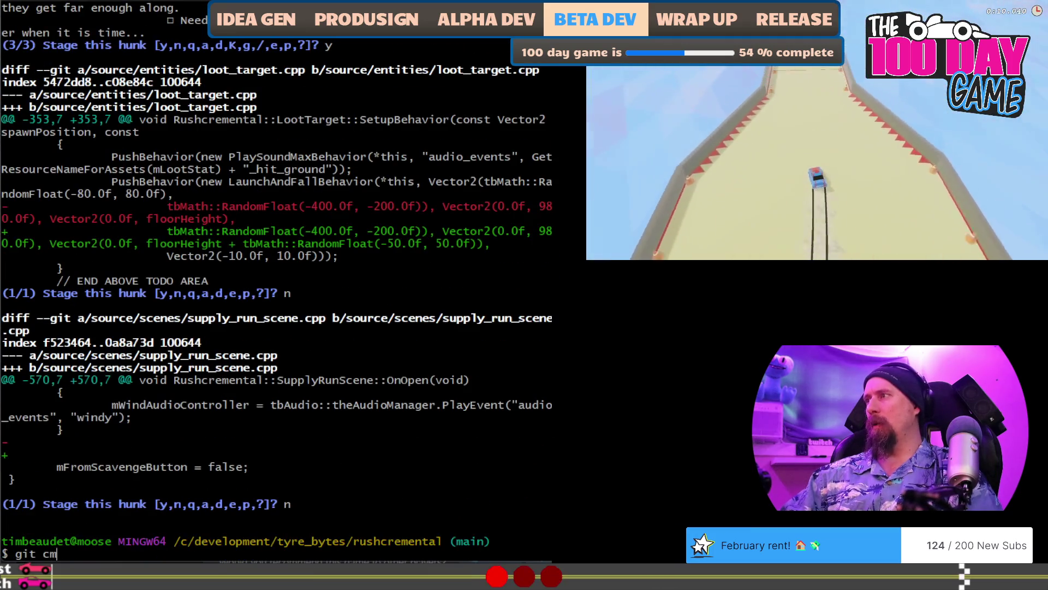
# Commit the staged notes as "Notes." and check the repository status.
pyautogui.write(' "Nod')
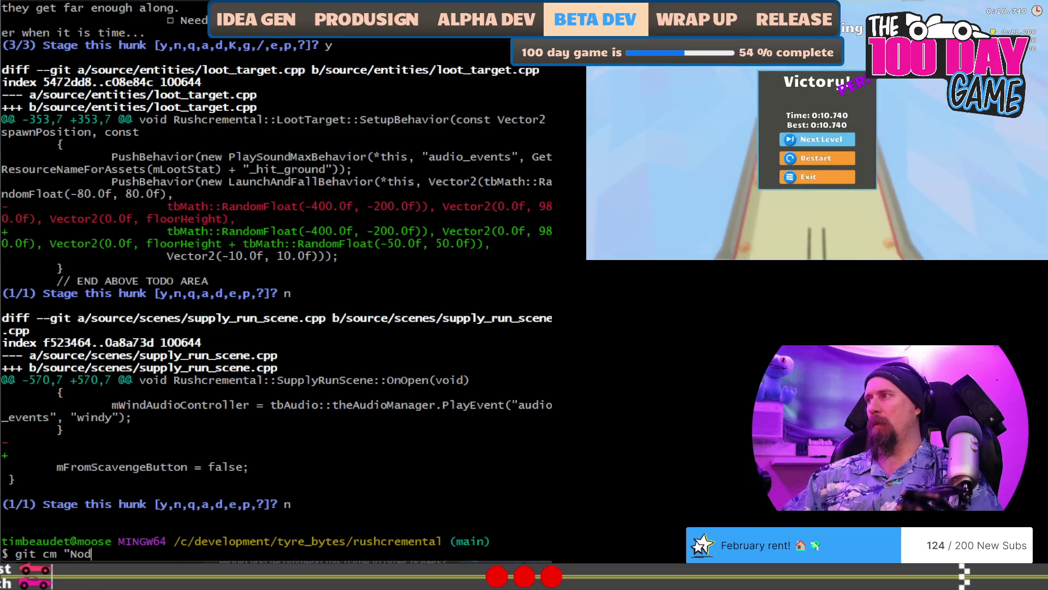
pyautogui.press('BackSpace')
pyautogui.write('tes."')
pyautogui.press('Return')
pyautogui.write('git st')
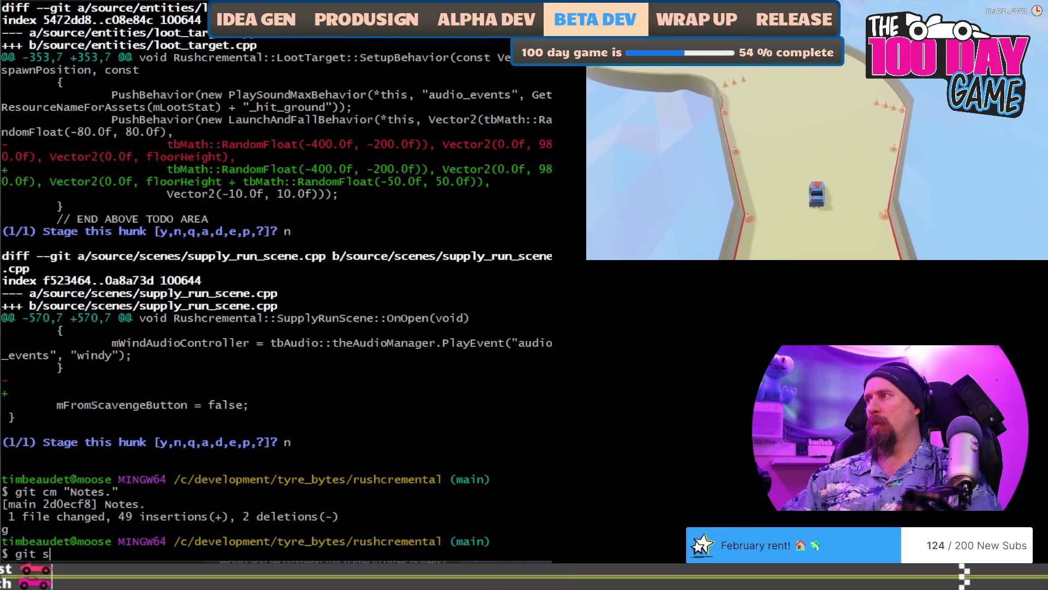
pyautogui.press('Return')
# Review the remaining hunks with git add -p, staging neither the loot target nor supply run change.
pyautogui.write('git ap')
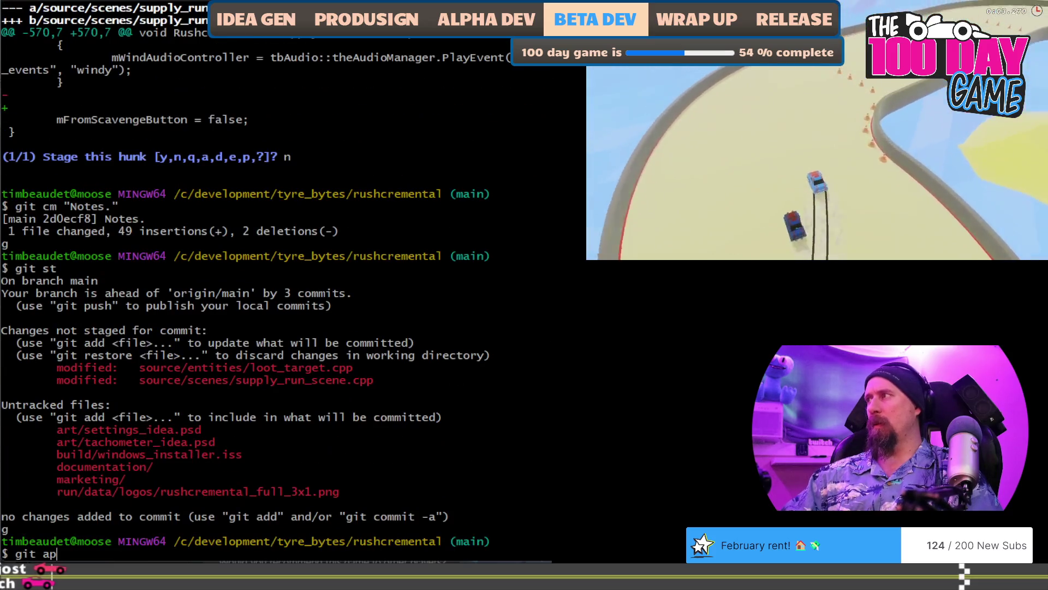
pyautogui.press('Return')
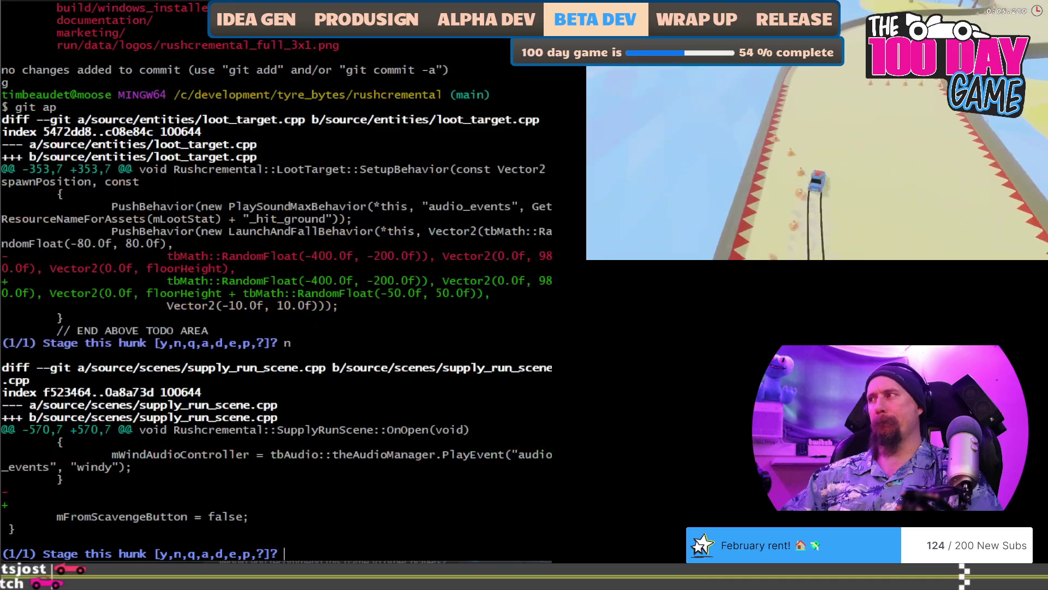
pyautogui.write('n')
pyautogui.press('Return')
pyautogui.write('n')
pyautogui.press('Return')
# Discard the blank-line edit in supply_run_scene.cpp, keep the loot_target change, and git push.
pyautogui.write('g')
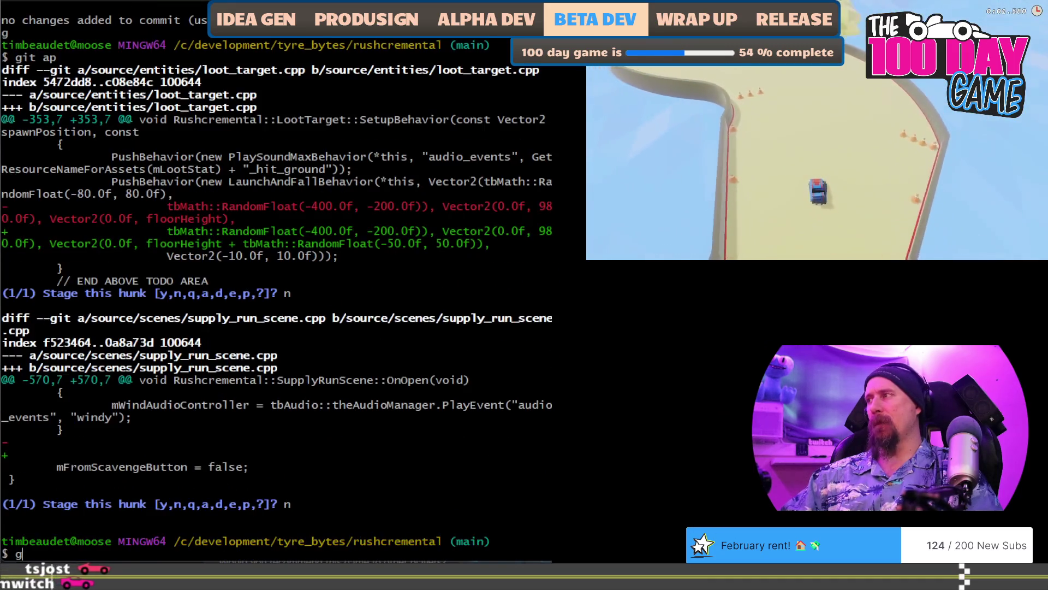
pyautogui.write('it cop')
pyautogui.press('Return')
pyautogui.write('n')
pyautogui.press('Return')
pyautogui.write('y')
pyautogui.press('Return')
pyautogui.write('git st')
pyautogui.press('Return')
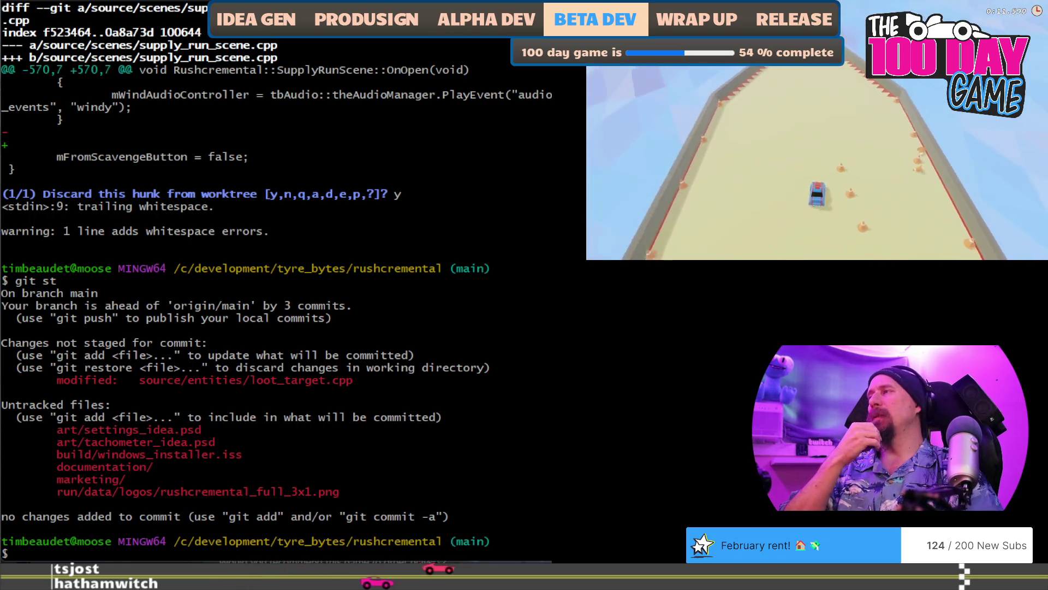
pyautogui.write('git push')
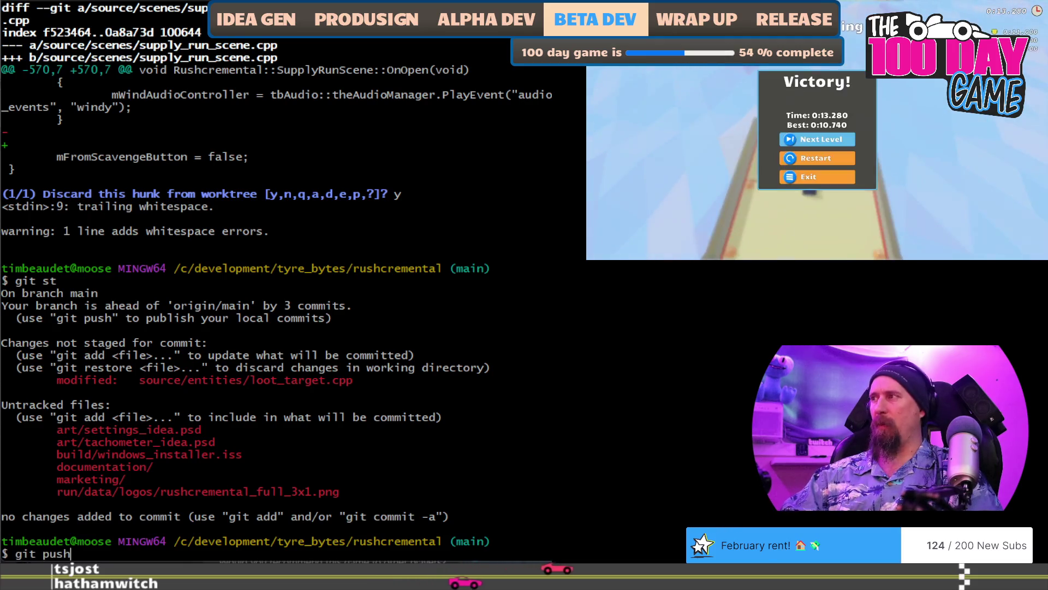
pyautogui.press('Return')
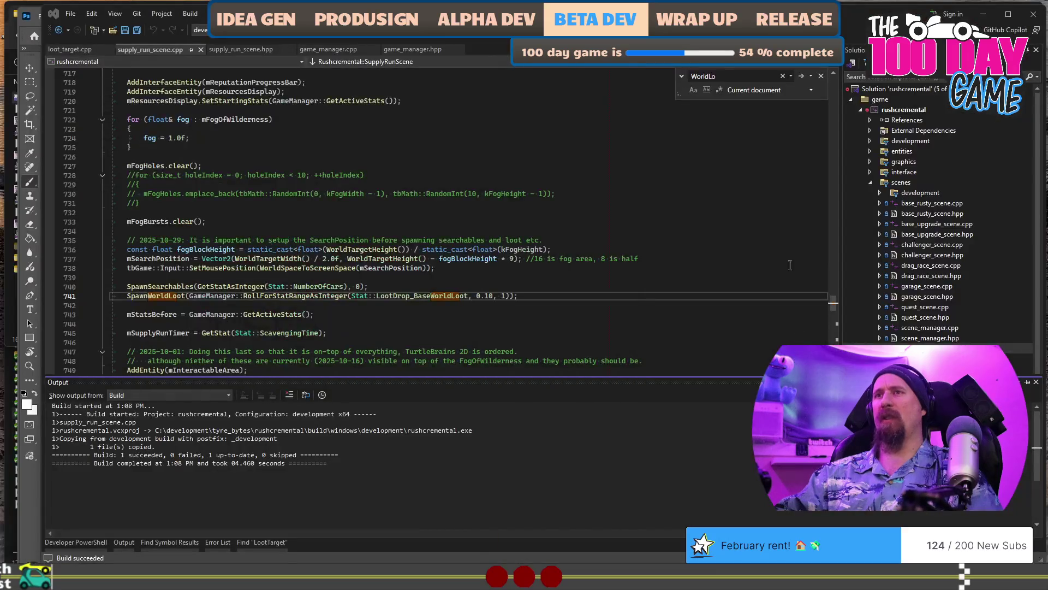
# Return to supply_run_scene.cpp in Visual Studio after closing Rushcremental.
pyautogui.click(608, 267)
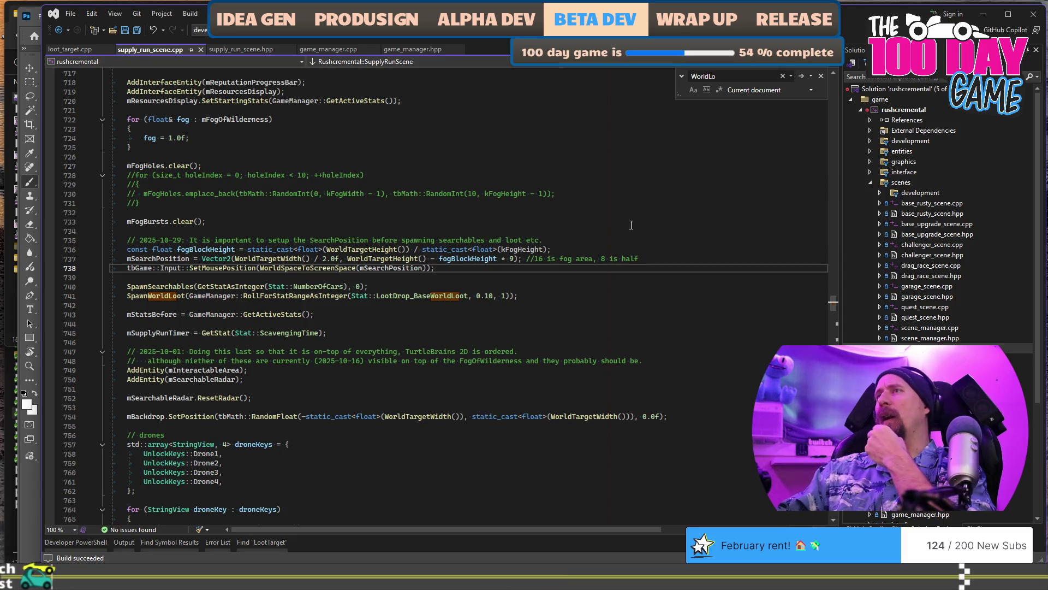
# Close the WorldLoot find, switch to loot_target.cpp, and search the whole solution for "LootTarget".
pyautogui.click(822, 76)
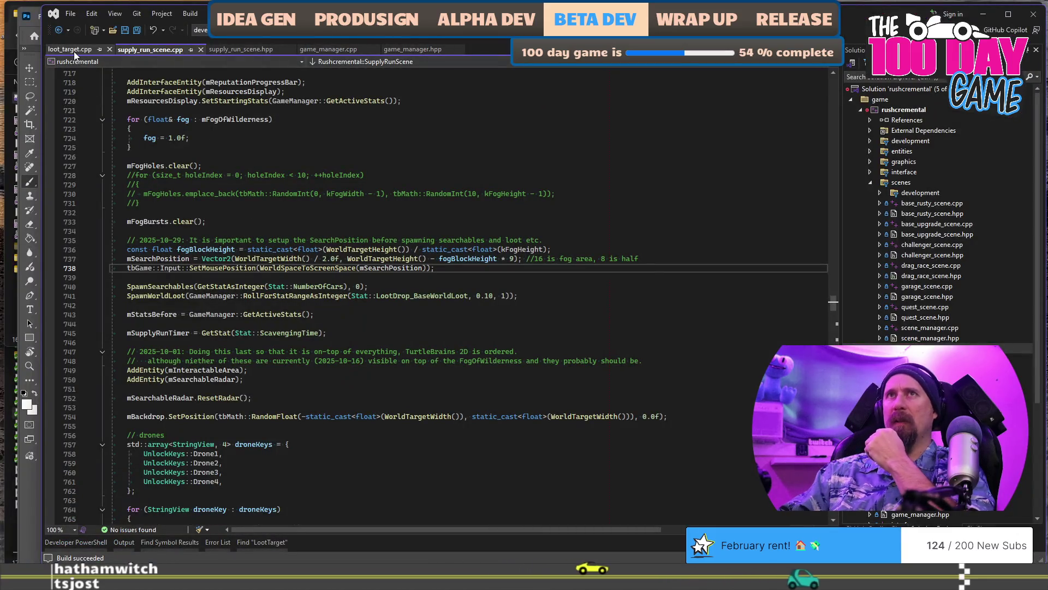
pyautogui.click(70, 49)
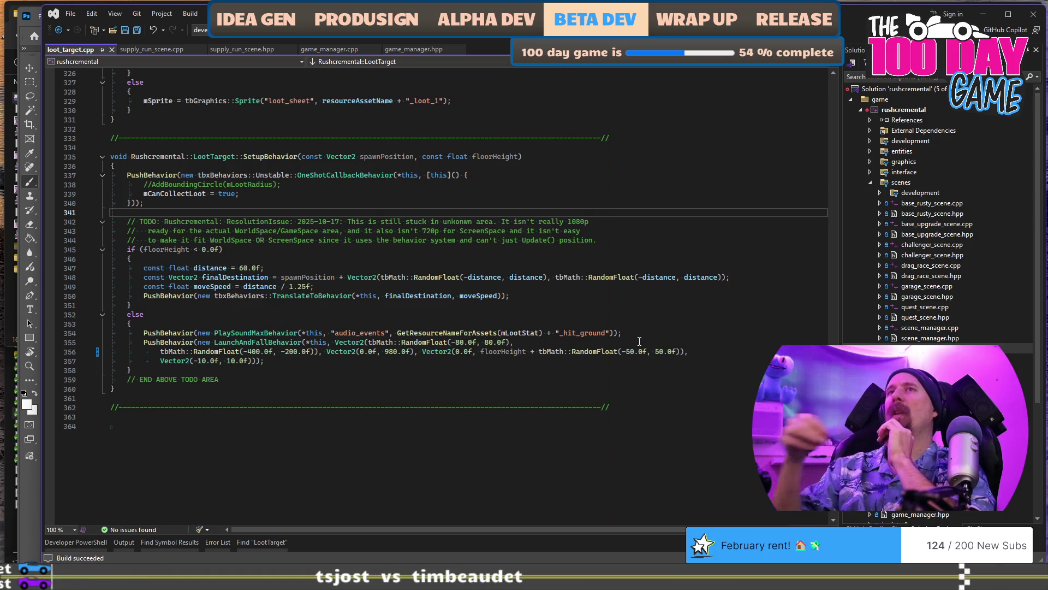
pyautogui.hotkey('ctrl', 'shift', 'f')
pyautogui.write('LootTarget')
pyautogui.press('Return')
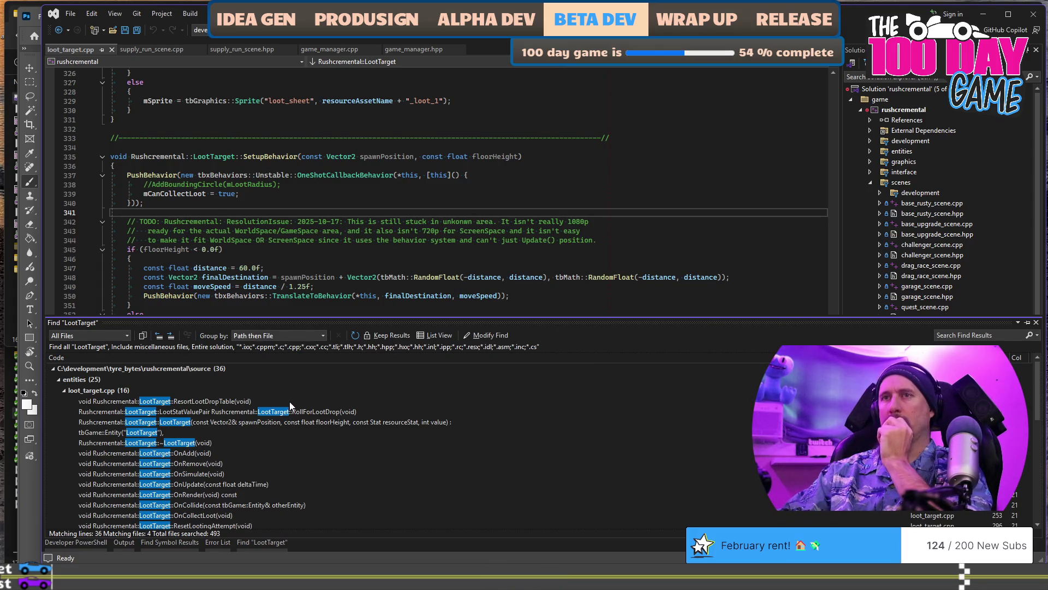
# Open the RollForLootDrop result in searchable_target.cpp and highlight every mFloorHeight use in SpawnLoot.
pyautogui.scroll(-7, 264, 447)
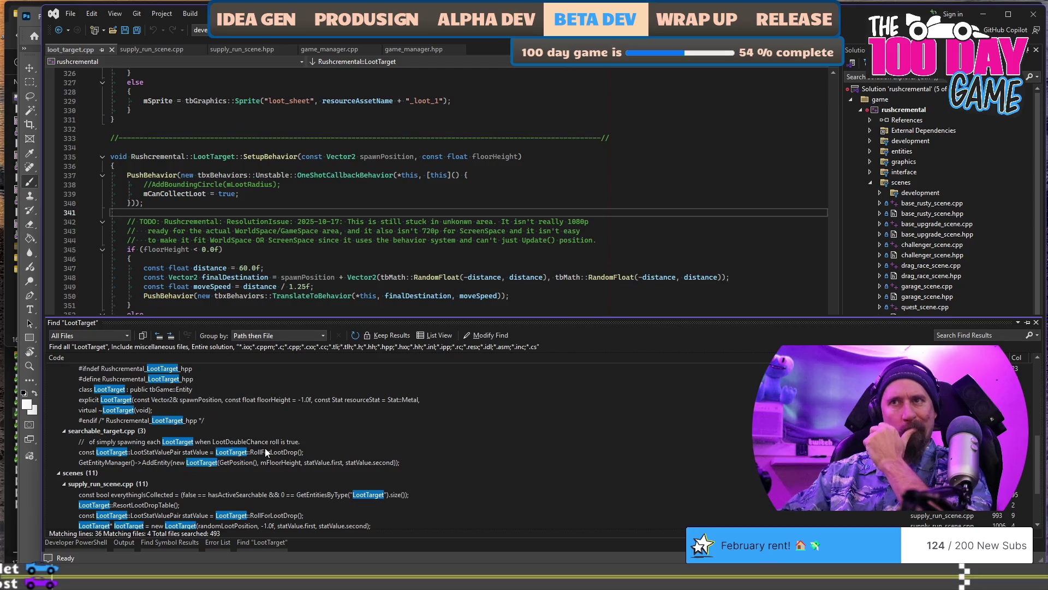
pyautogui.doubleClick(265, 453)
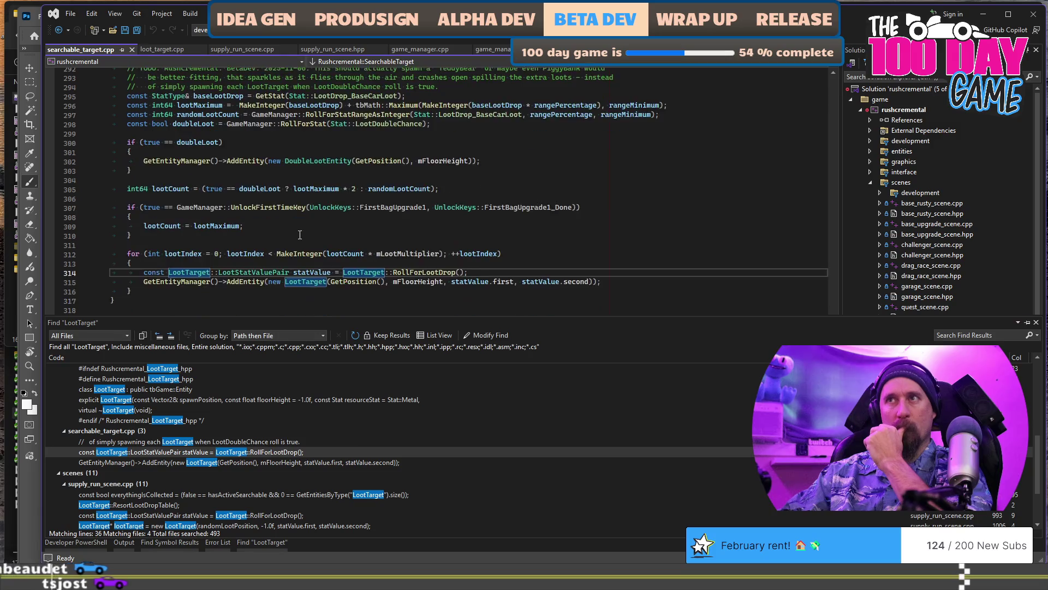
pyautogui.scroll(-1, 299, 235)
pyautogui.click(412, 254)
pyautogui.doubleClick(412, 254)
pyautogui.scroll(9, 448, 284)
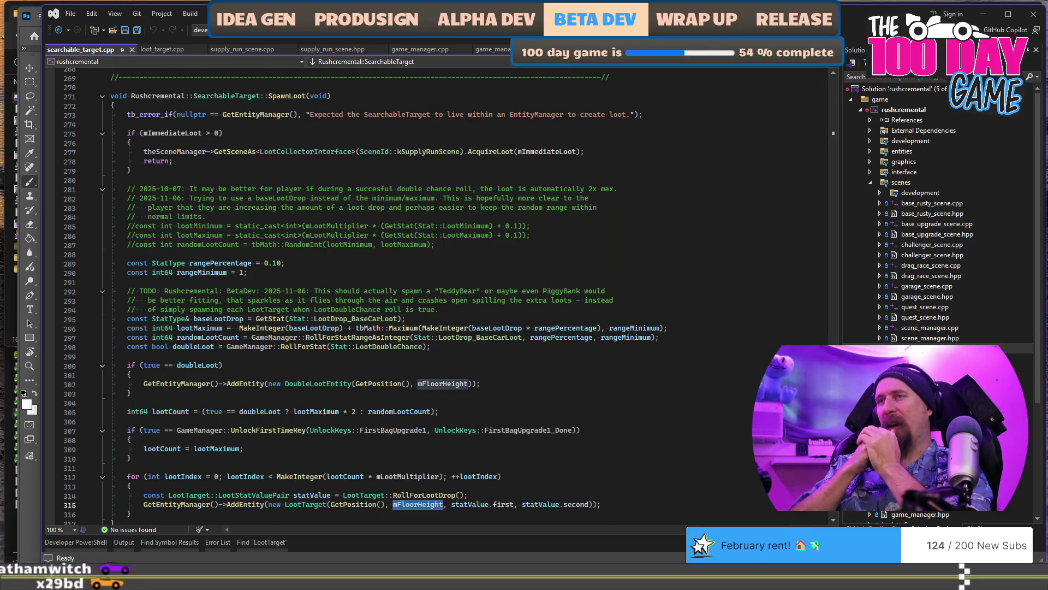
pyautogui.hotkey('alt', 'Tab')
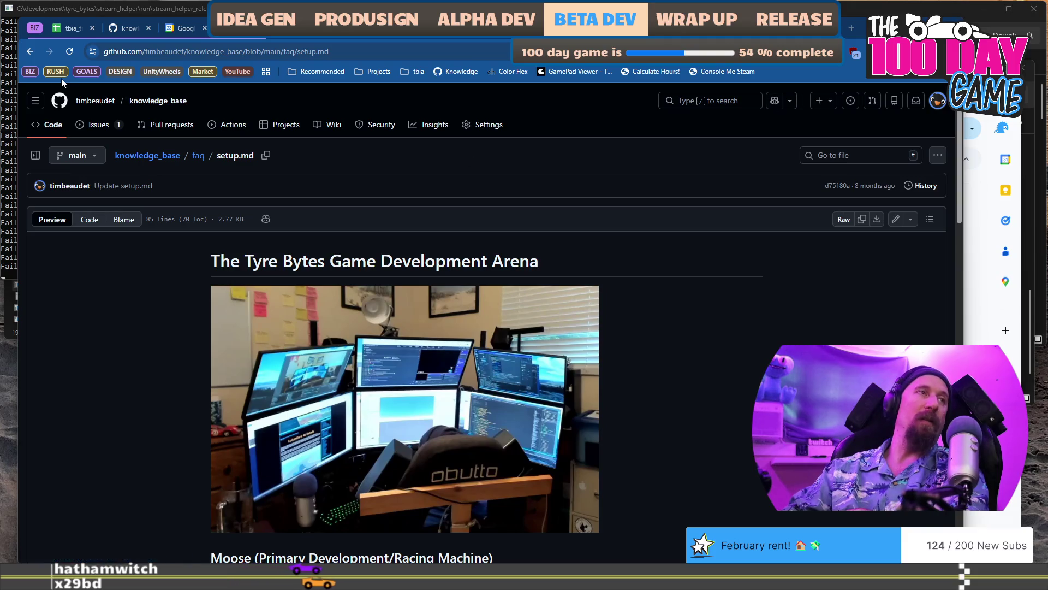
# Switch to the tbia_tracker_2026 spreadsheet's hours sheet.
pyautogui.click(63, 26)
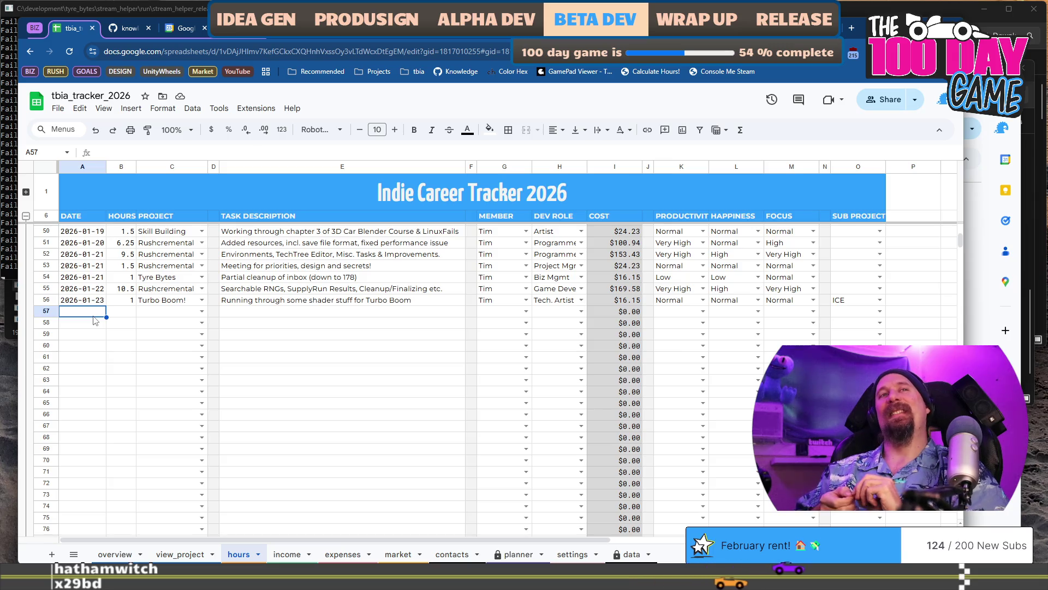
# Enter row 57 as 2026-01-23, 5.5 hours, project Rushcremental.
pyautogui.write('2026-01-23')
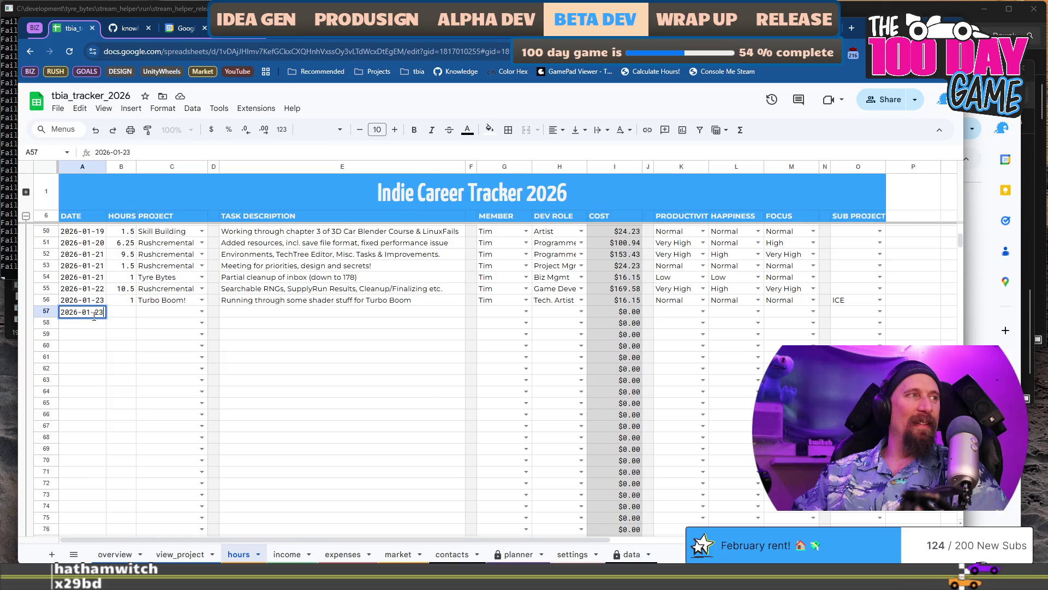
pyautogui.press('Tab')
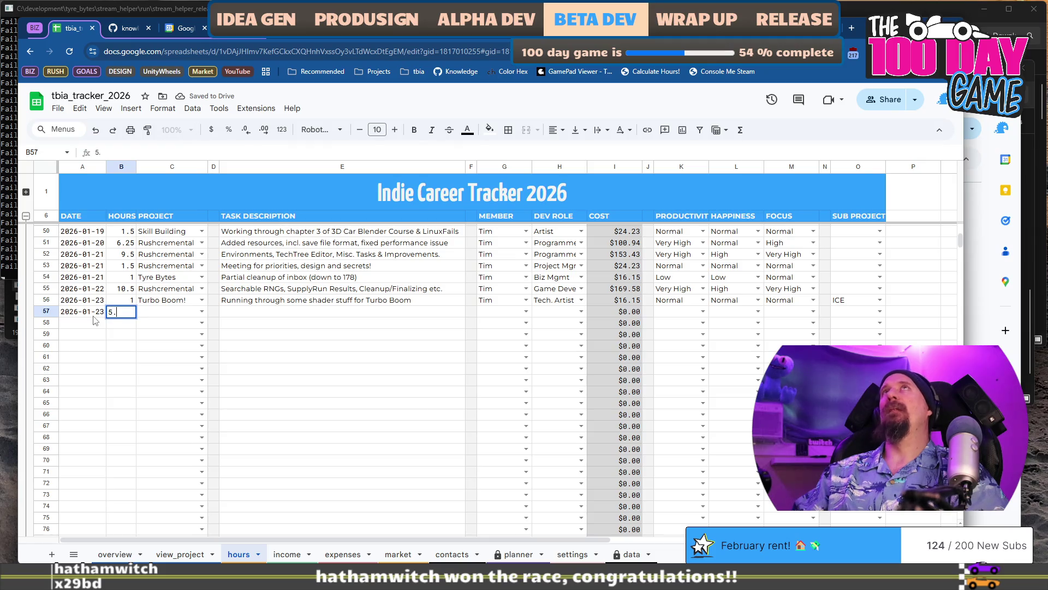
pyautogui.write('5')
pyautogui.press('Tab')
pyautogui.write('Rush')
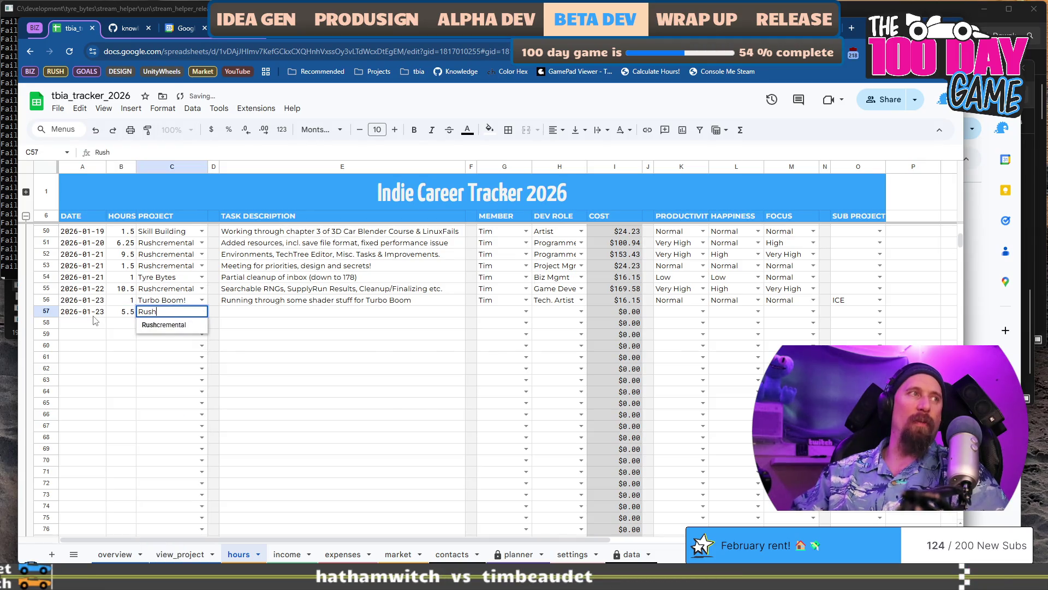
pyautogui.press('Tab')
pyautogui.press('Tab')
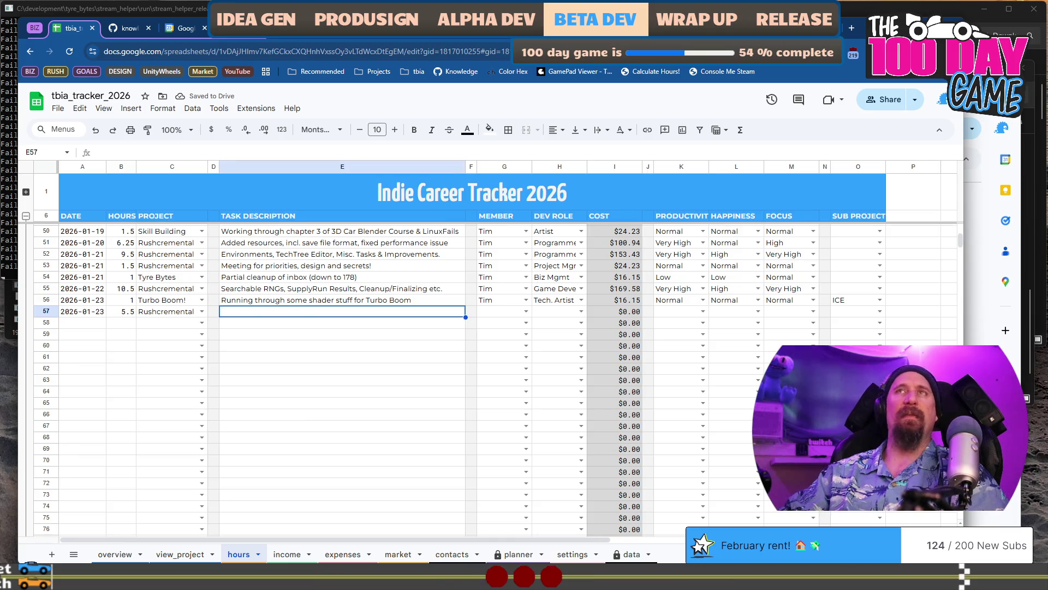
# Correct row 57's hours to 6.25 and move to its task description.
pyautogui.hotkey('alt', 'Tab')
pyautogui.hotkey('alt', 'Tab')
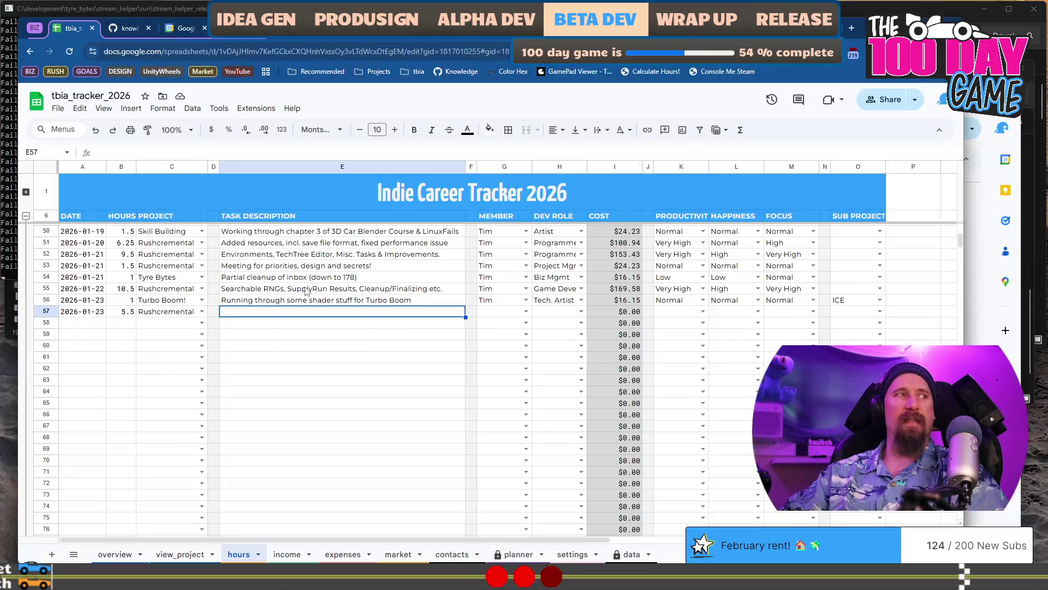
pyautogui.click(123, 313)
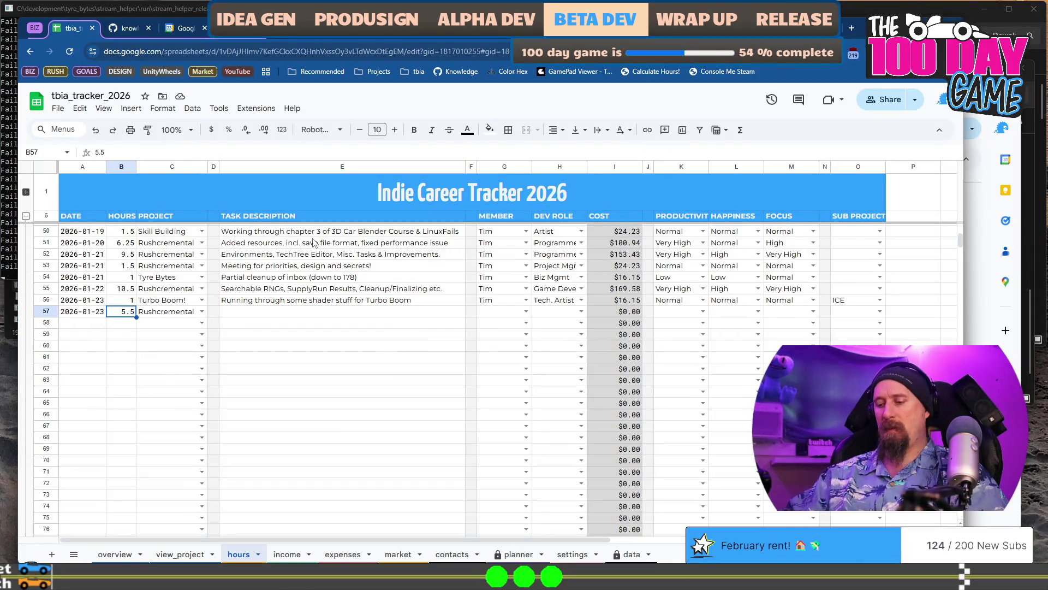
pyautogui.write('6.25')
pyautogui.press('Return')
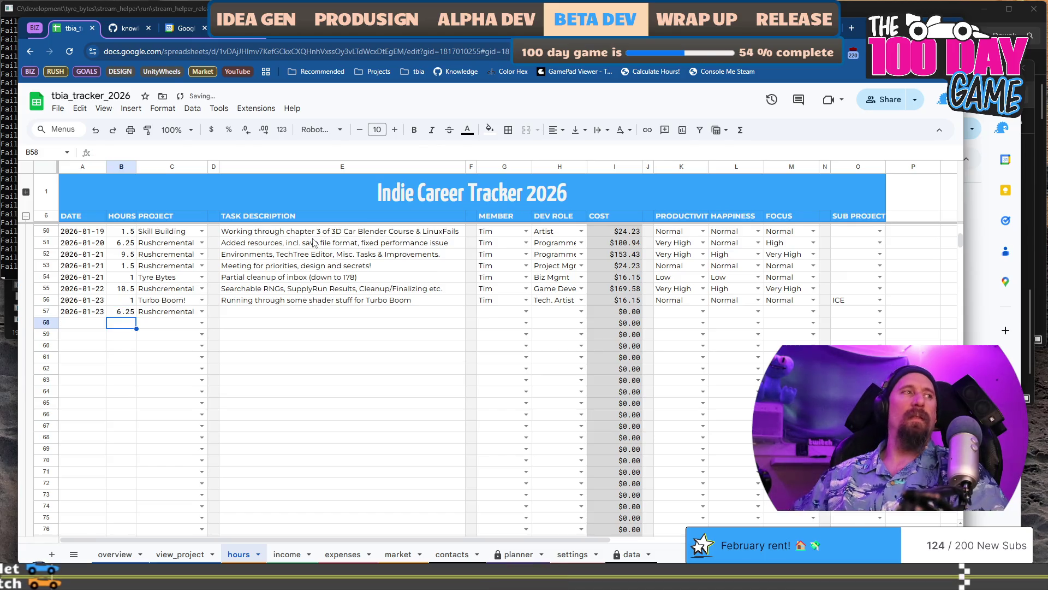
pyautogui.press('Up')
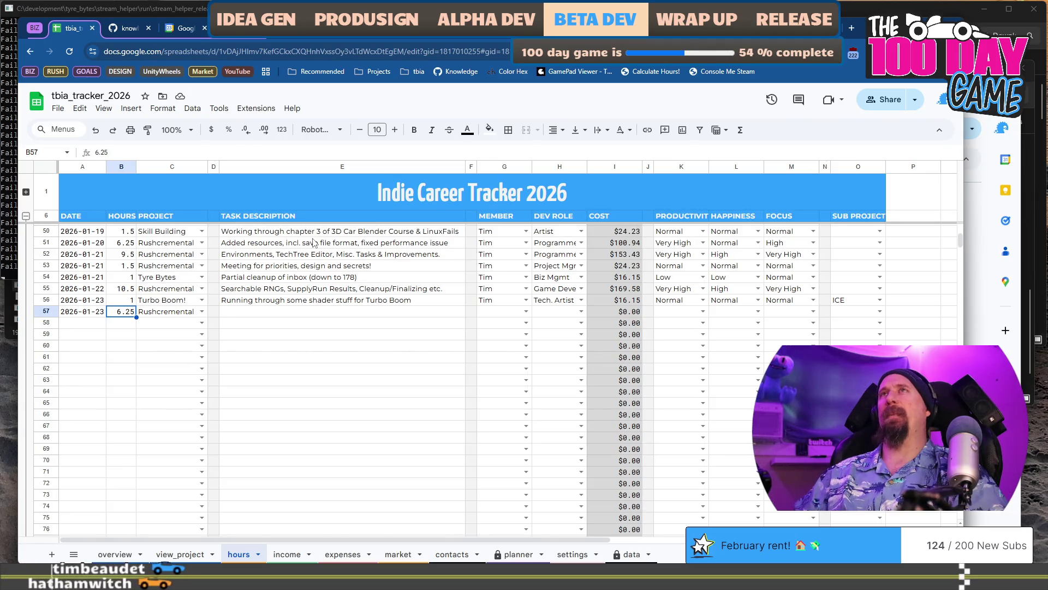
pyautogui.press('Tab')
pyautogui.press('Tab')
pyautogui.press('Tab')
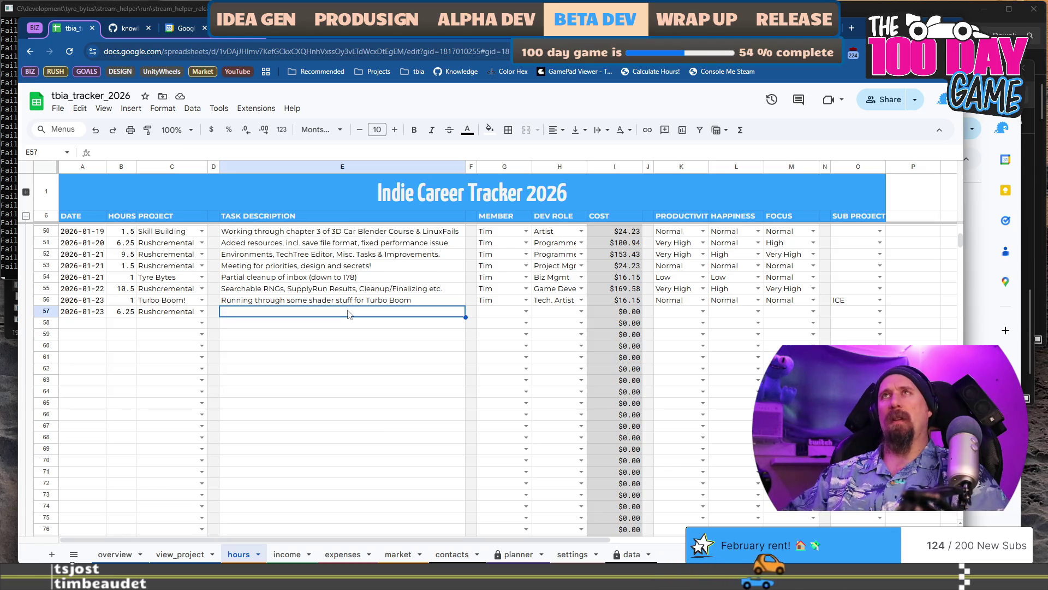
# Change row 57's hours to 2, leaving 4.25 hours for row 58.
pyautogui.press('Left')
pyautogui.press('Left')
pyautogui.press('Left')
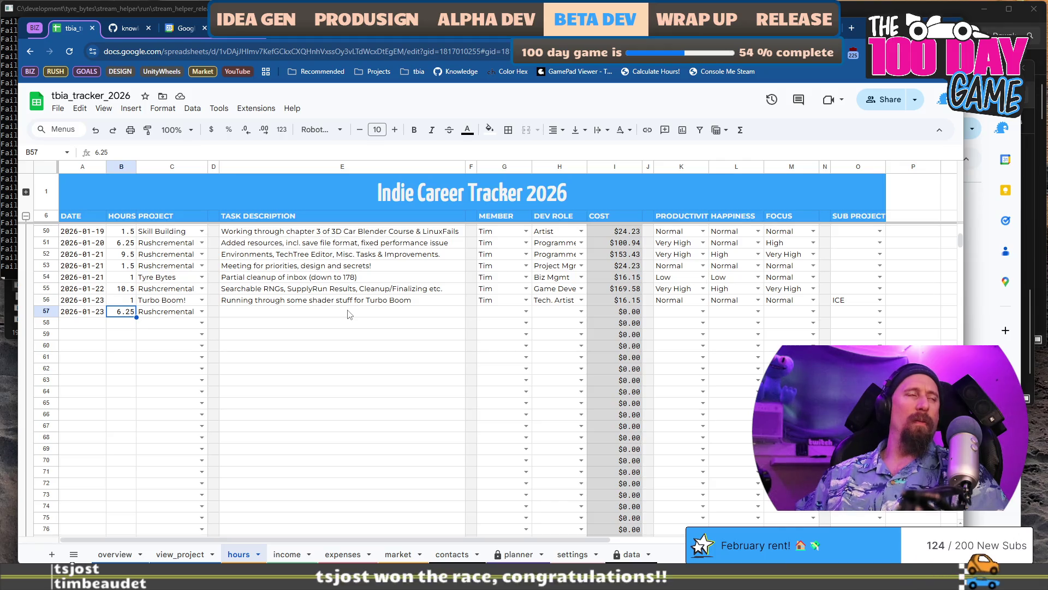
pyautogui.press('Down')
pyautogui.press('Up')
pyautogui.write('2')
pyautogui.press('Return')
pyautogui.press('Left')
pyautogui.write('`')
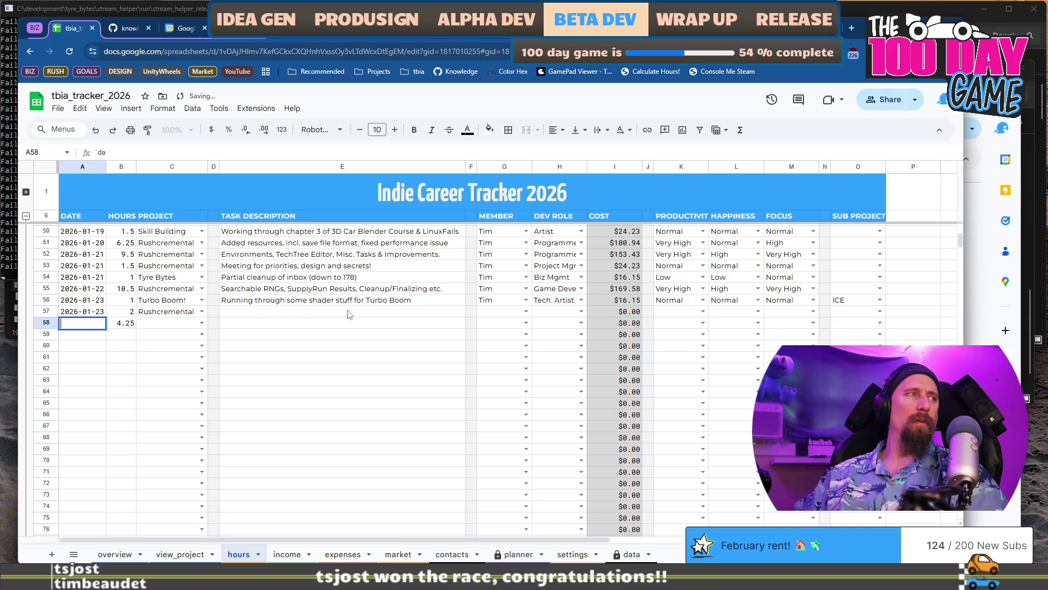
pyautogui.write('23')
pyautogui.press('Tab')
pyautogui.press('Right')
pyautogui.press('Up')
pyautogui.hotkey('ctrl', 'c')
pyautogui.press('Down')
pyautogui.hotkey('ctrl', 'v')
# Describe row 57 as "Showing Big Reveal to Viewers and Checking it out myself." with member Tim.
pyautogui.click(349, 312)
pyautogui.write('Sho')
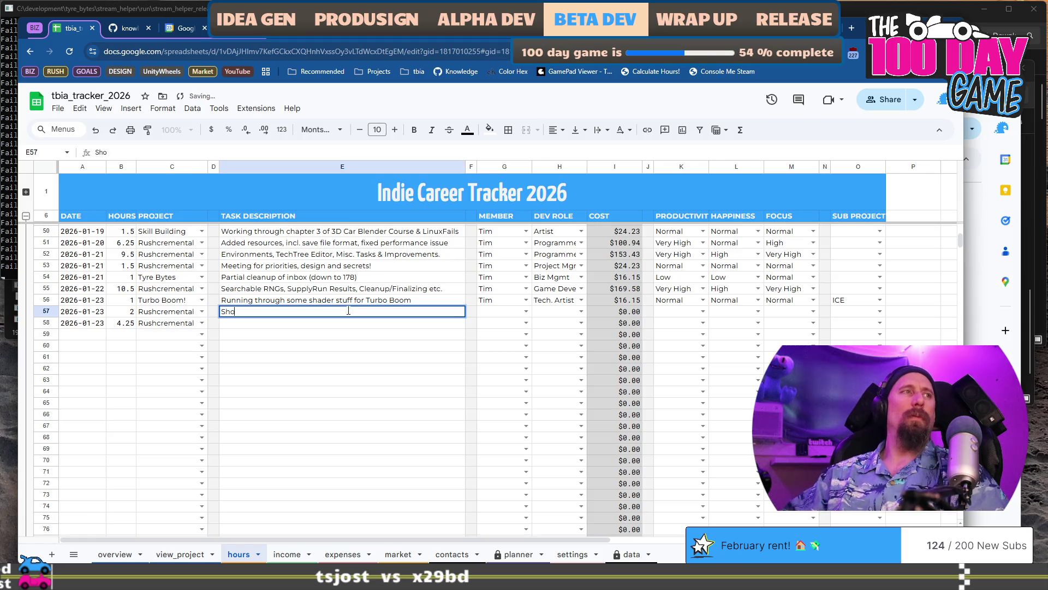
pyautogui.write('wing Big R')
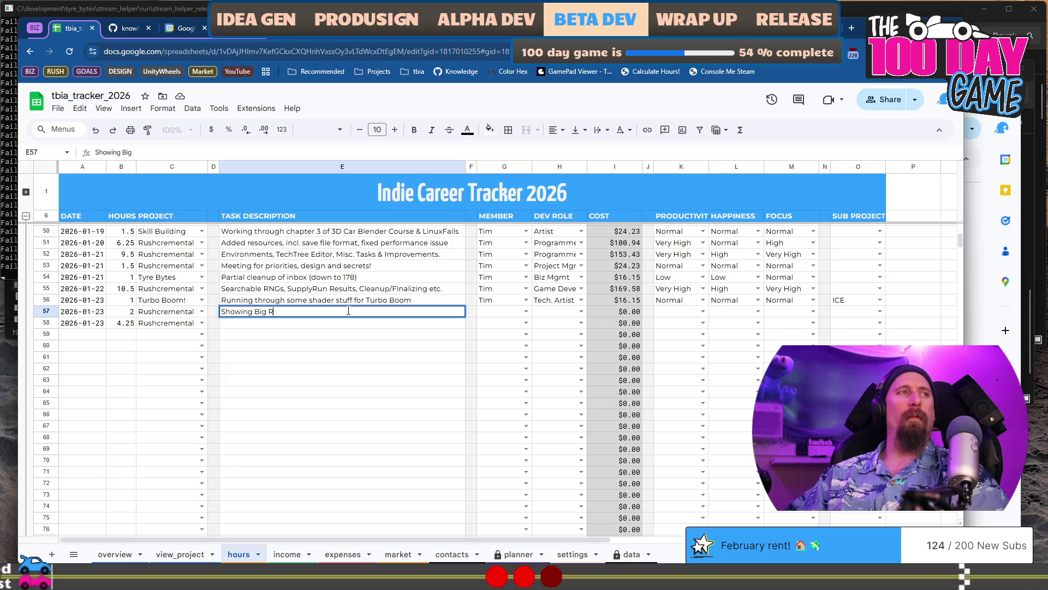
pyautogui.write('eveal to V')
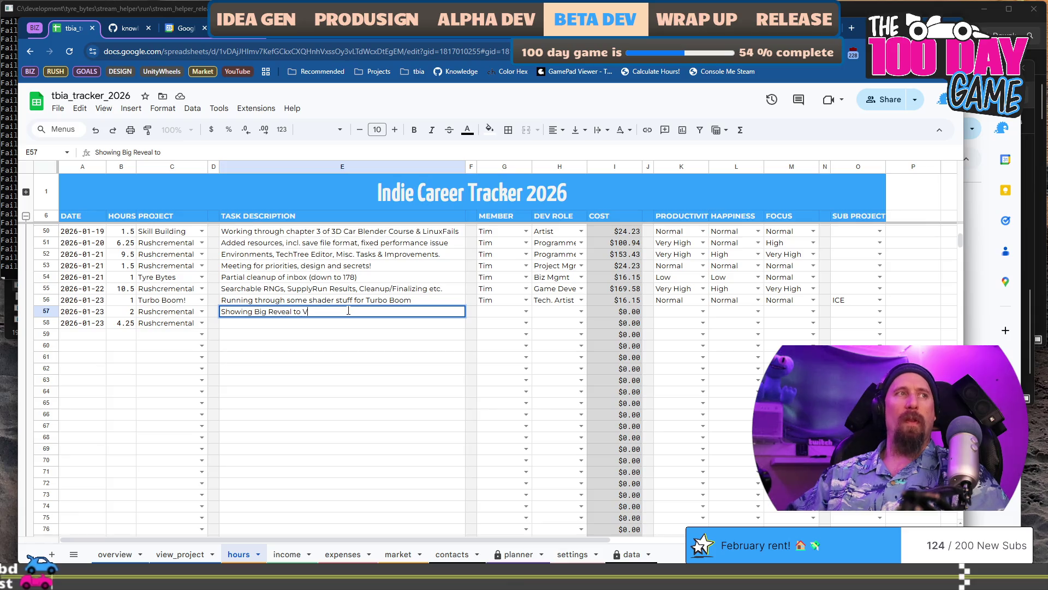
pyautogui.write('iewers and')
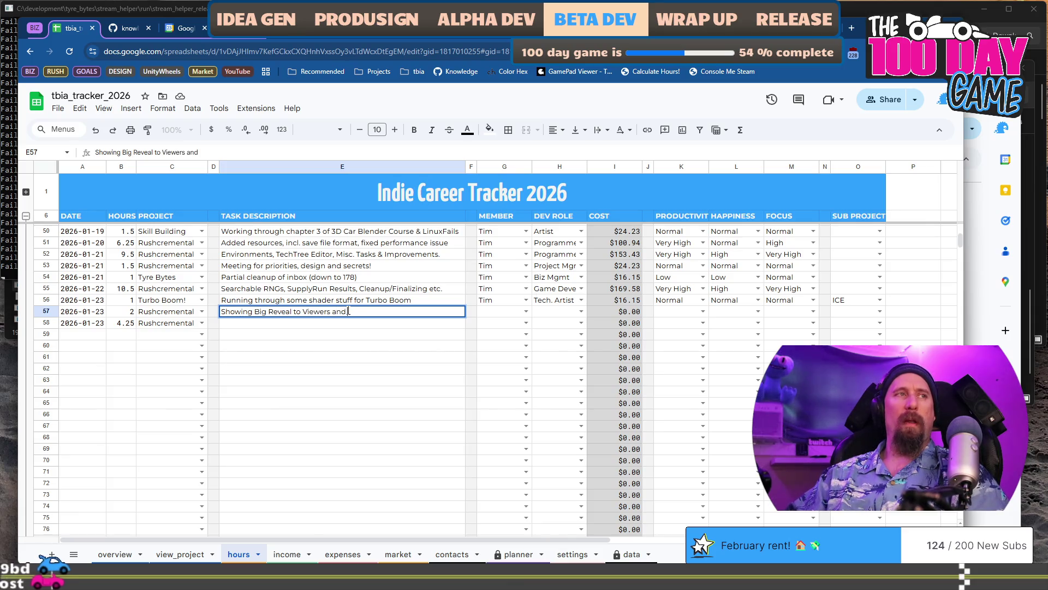
pyautogui.write(' Ch')
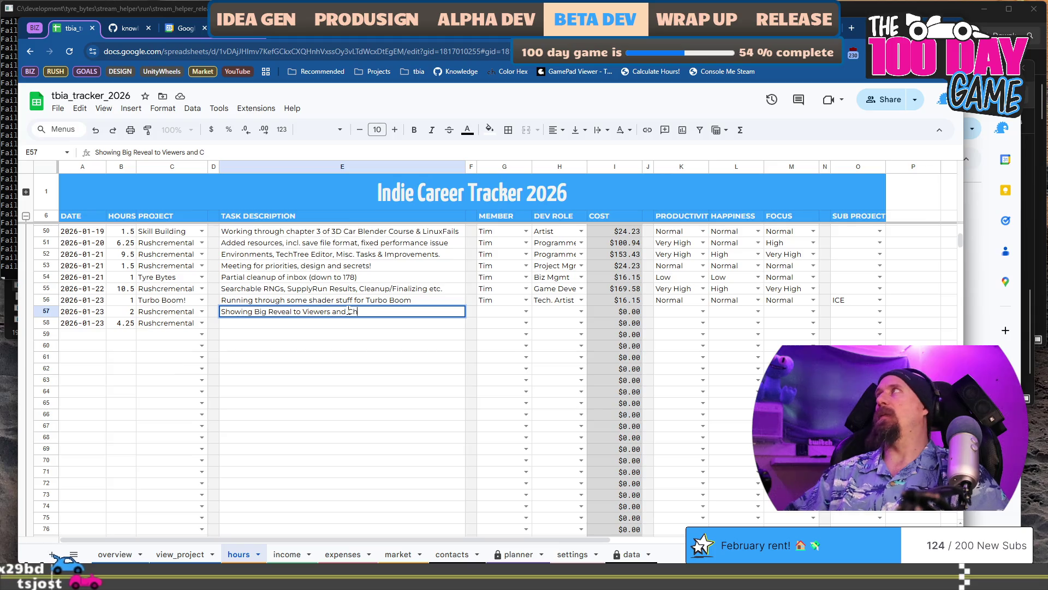
pyautogui.write('ecking it out my')
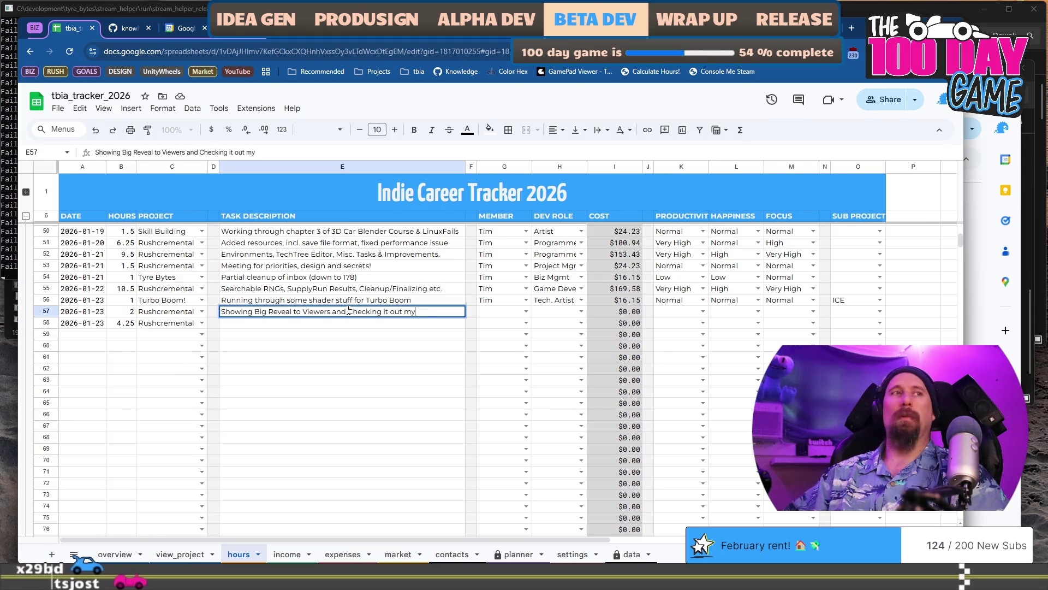
pyautogui.write('self.')
pyautogui.press('Tab')
pyautogui.press('Tab')
pyautogui.write('T')
pyautogui.press('Tab')
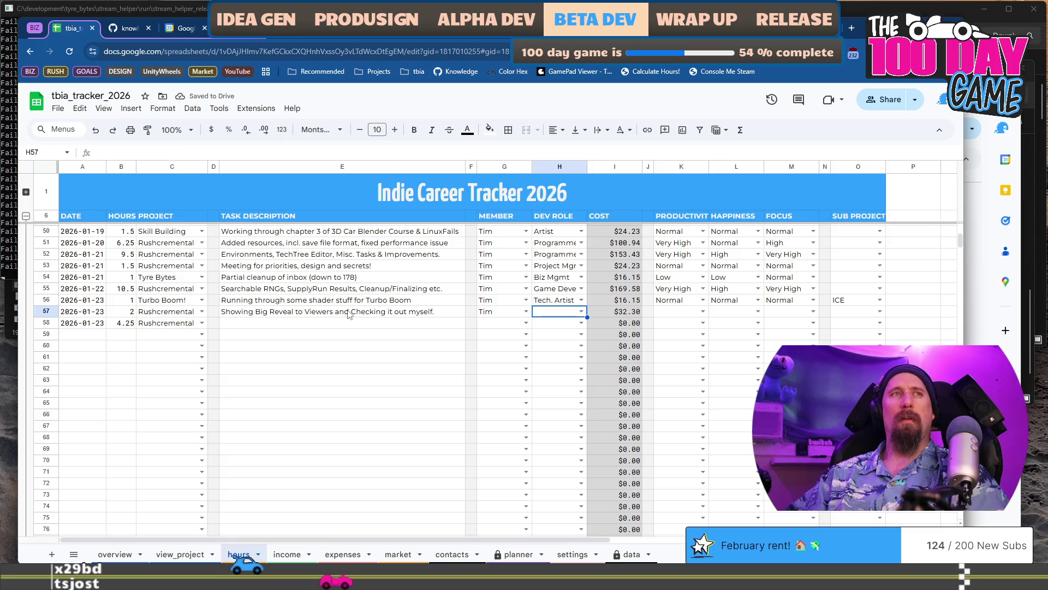
# Set row 57 to role Tester, Normal productivity and happiness, and High focus.
pyautogui.write('T')
pyautogui.press('Down')
pyautogui.press('Down')
pyautogui.press('Down')
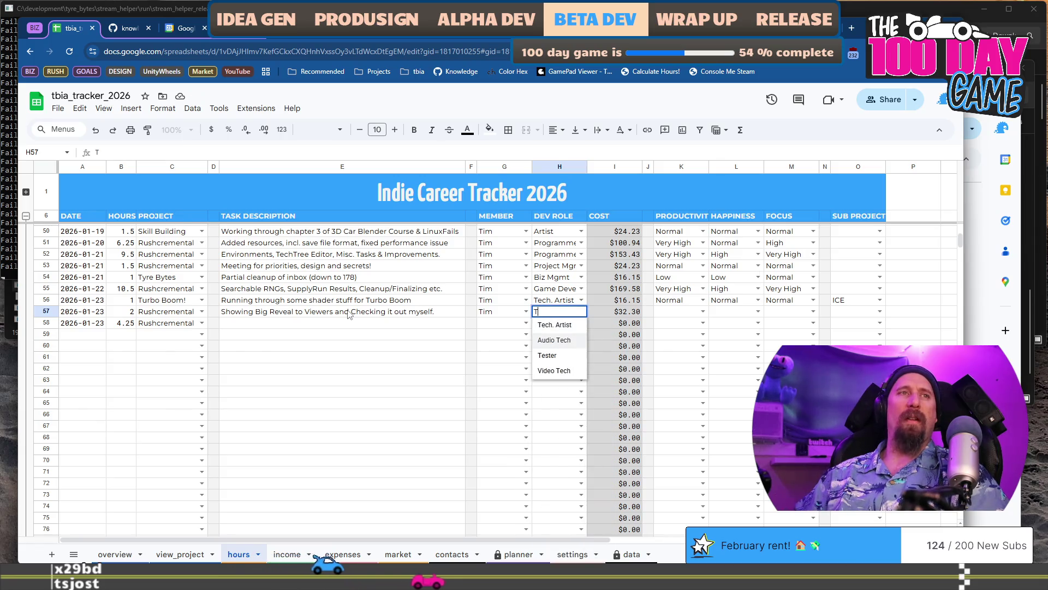
pyautogui.press('Tab')
pyautogui.press('Tab')
pyautogui.press('Tab')
pyautogui.write('n')
pyautogui.press('Tab')
pyautogui.write('n')
pyautogui.press('Tab')
pyautogui.write('n')
pyautogui.press('BackSpace')
pyautogui.write('h')
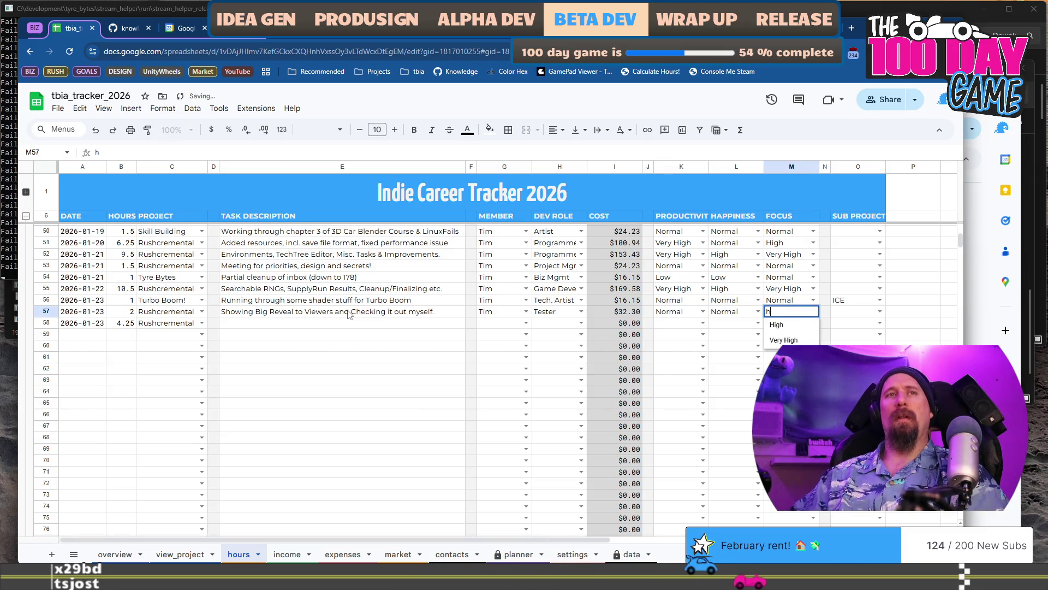
pyautogui.press('Return')
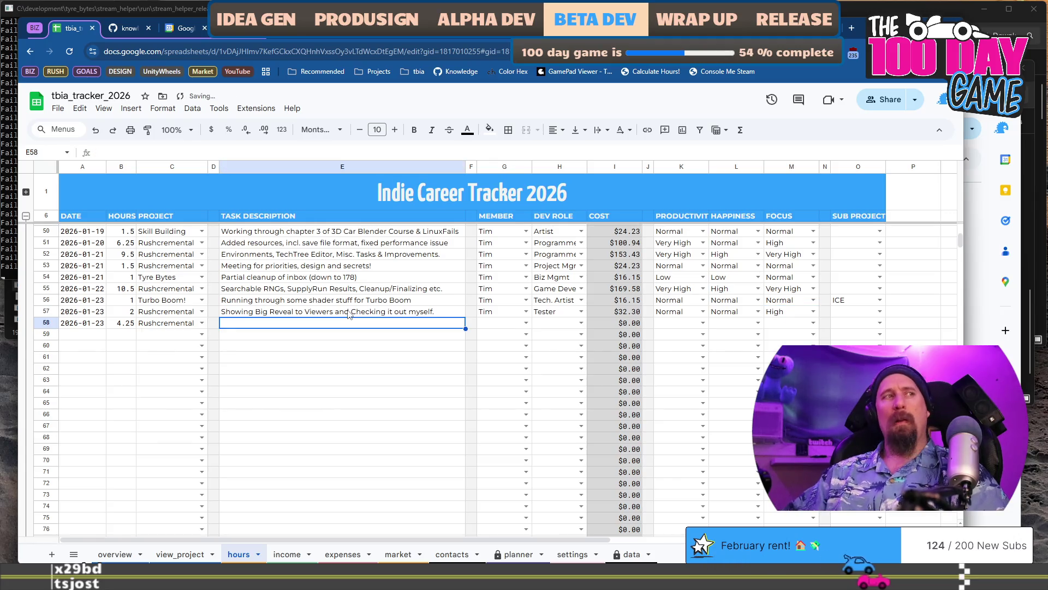
pyautogui.write('Trying to find what is missing wi')
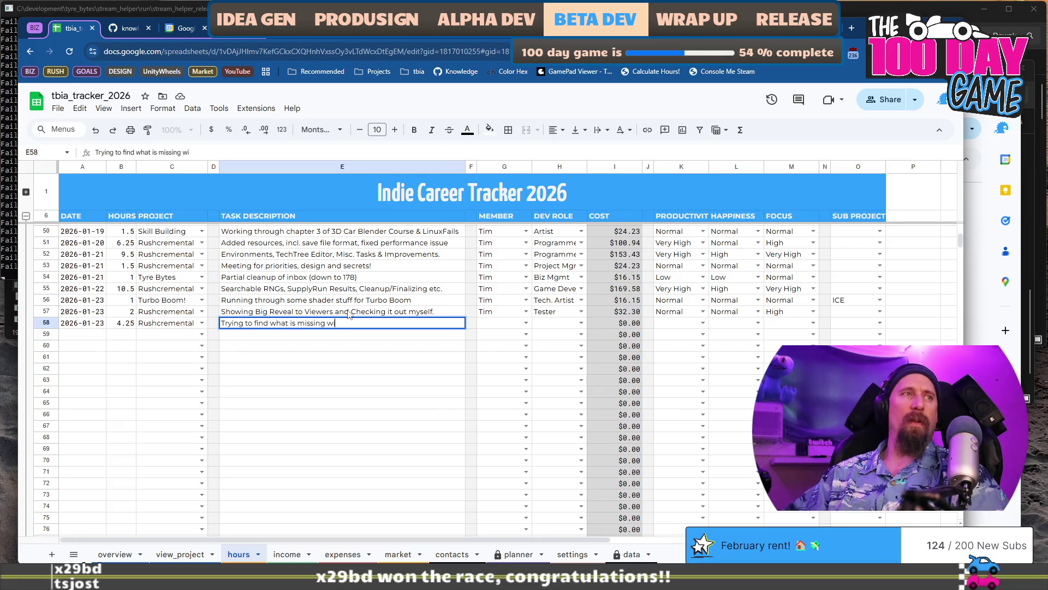
pyautogui.write('th end game & design holes')
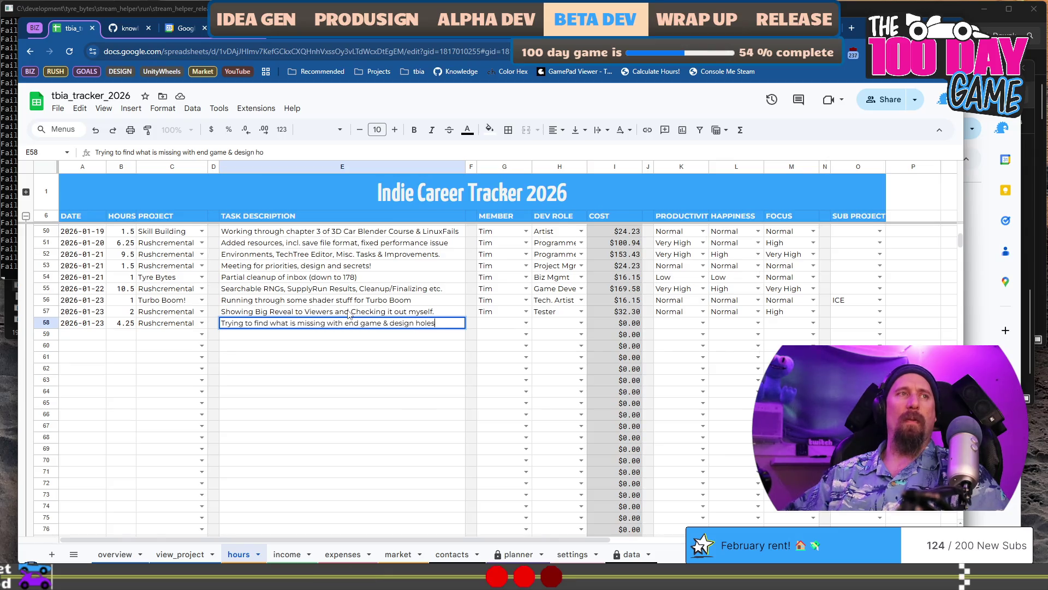
pyautogui.write(' .')
# Finish row 58's end-game and design-holes task description and set member Tim, role Designer.
pyautogui.press('Tab')
pyautogui.press('Tab')
pyautogui.write('T')
pyautogui.press('Tab')
pyautogui.write('Desig')
pyautogui.press('Tab')
pyautogui.press('Tab')
pyautogui.press('Tab')
# Give row 58 Normal productivity and happiness with High focus.
pyautogui.write('n')
pyautogui.press('Tab')
pyautogui.write('n')
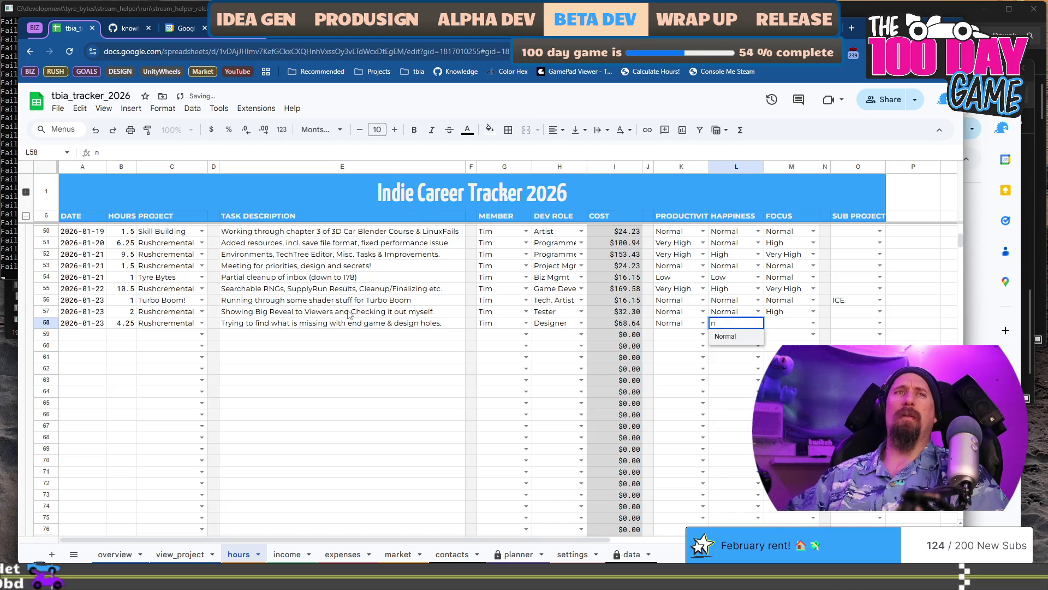
pyautogui.press('Tab')
pyautogui.write('h')
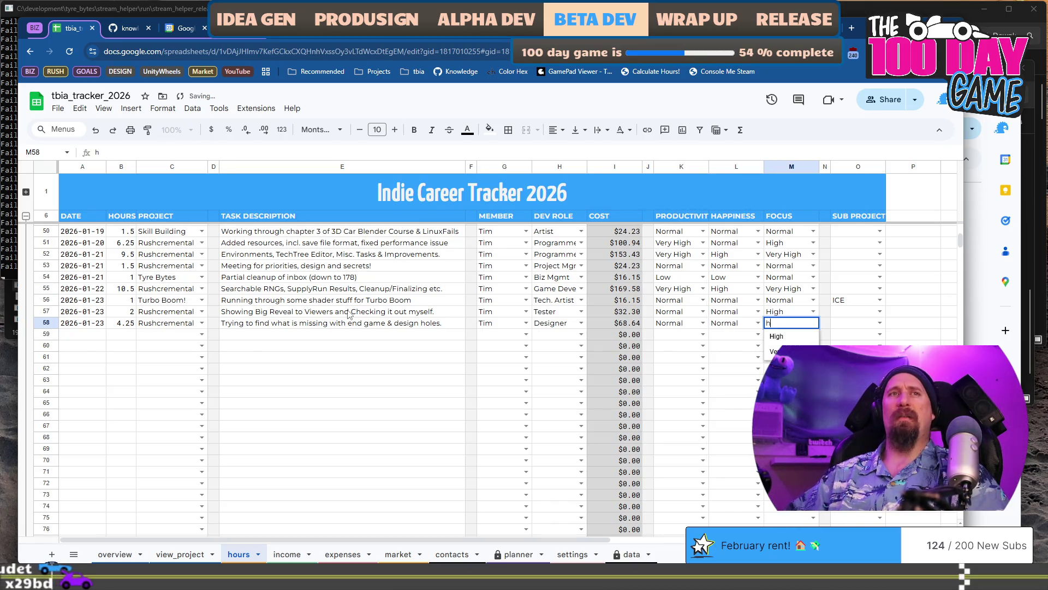
pyautogui.press('Return')
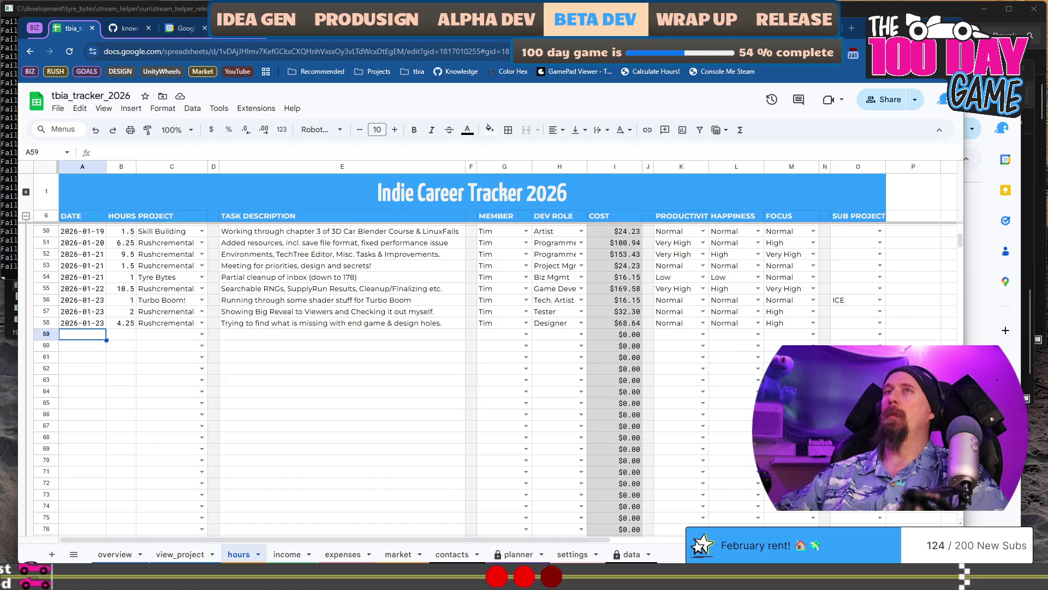
pyautogui.hotkey('alt', 'Tab')
# Prefix the first scratch-pad bullet, about collecting world loot, with 'DONE:' and select the label.
pyautogui.click(600, 274)
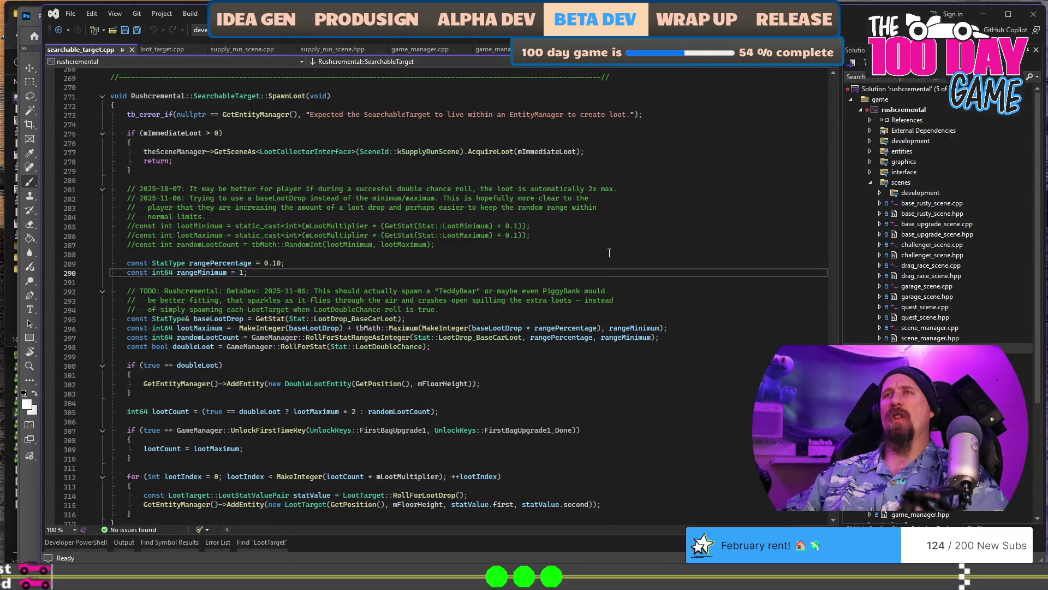
pyautogui.hotkey('alt', 'Tab')
pyautogui.hotkey('alt', 'Tab')
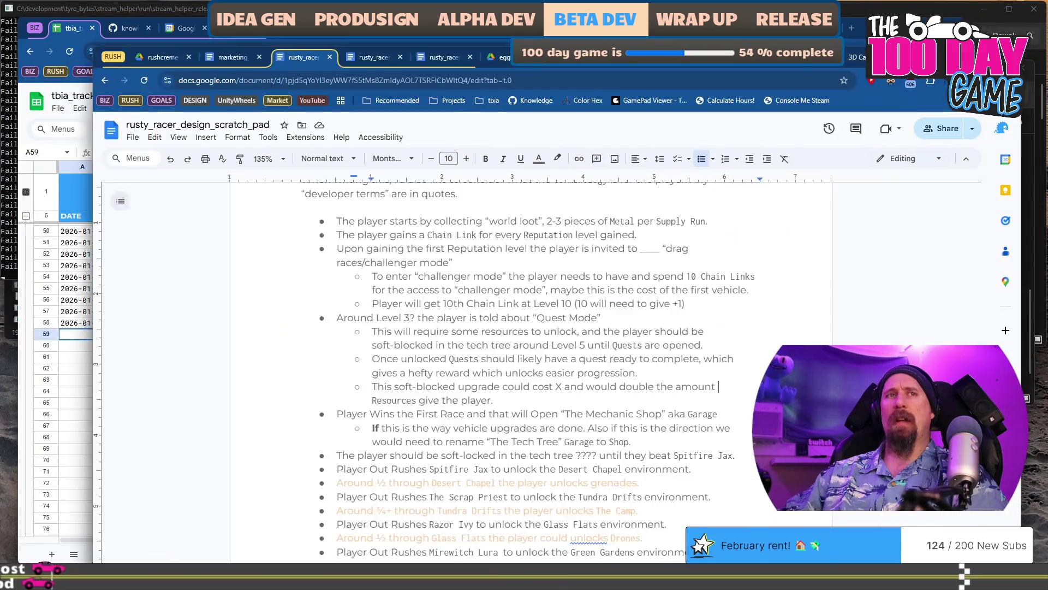
pyautogui.moveTo(357, 221); pyautogui.dragTo(651, 217)
pyautogui.click(650, 218)
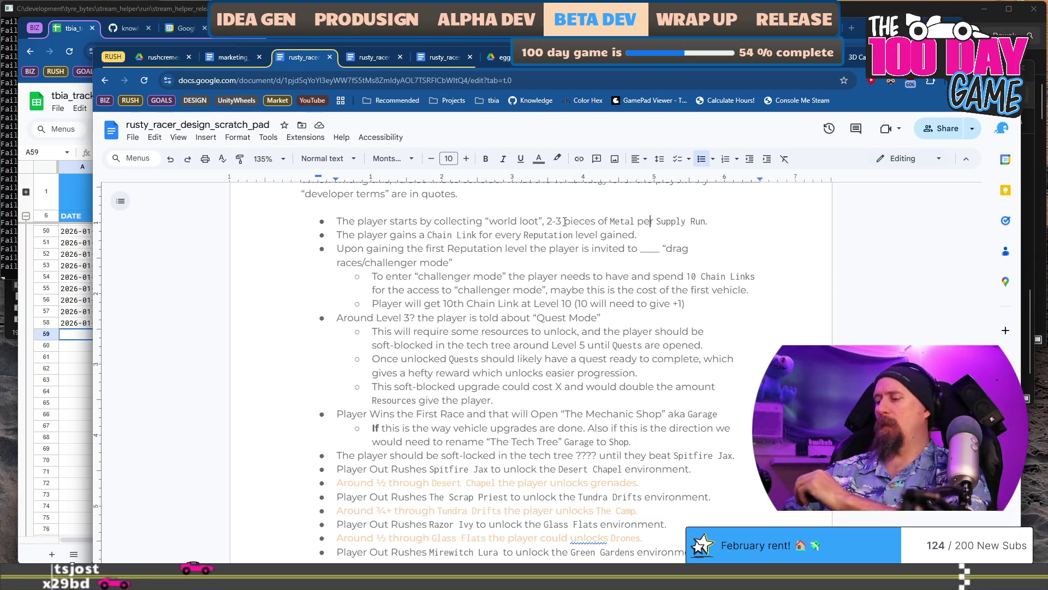
pyautogui.write('DON')
pyautogui.press('Home')
pyautogui.write('DONE')
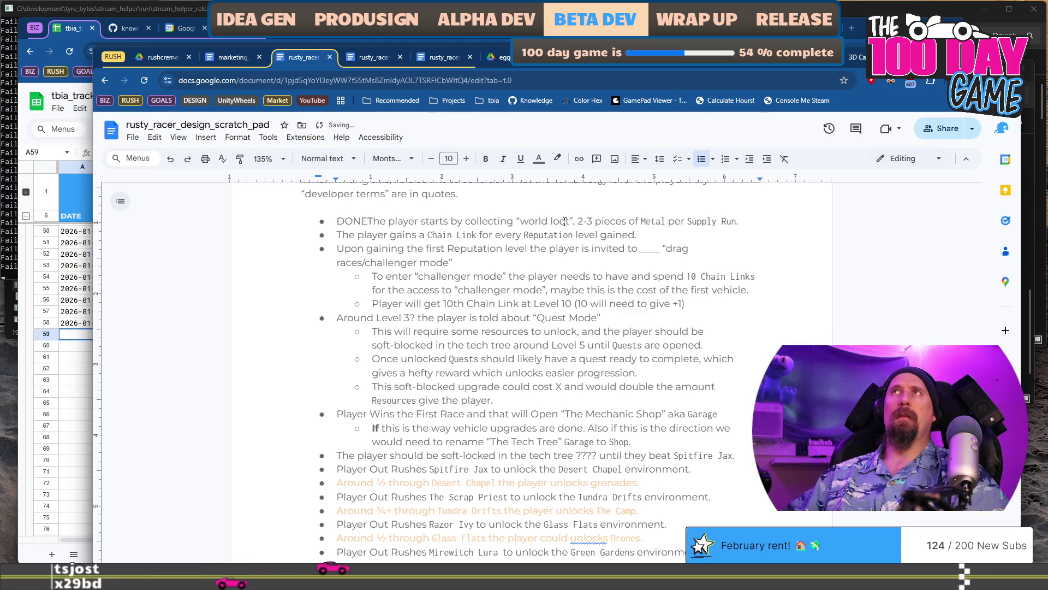
pyautogui.write(':')
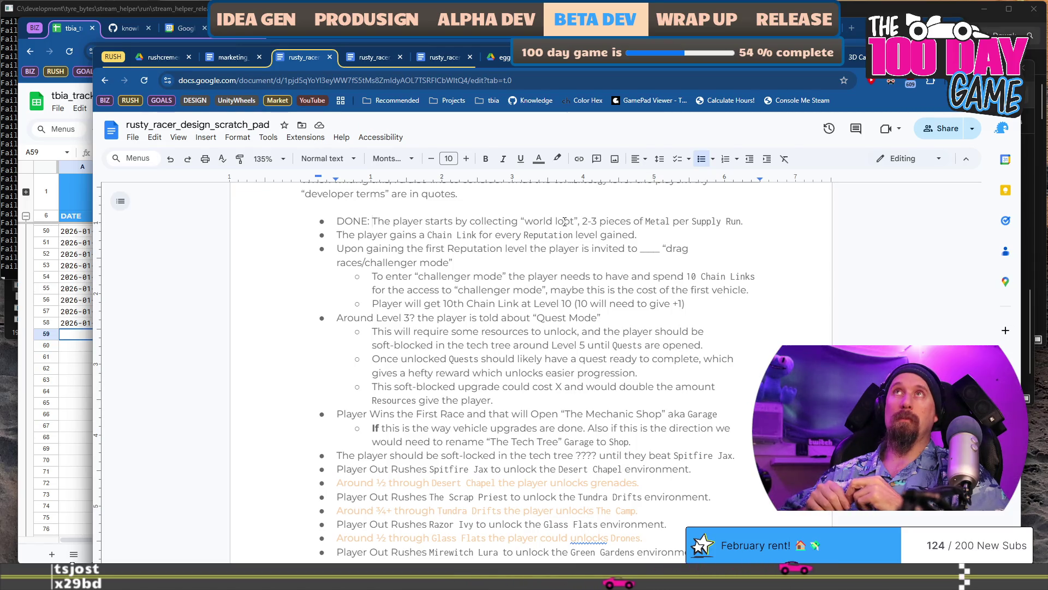
pyautogui.hotkey('shift', 'Home')
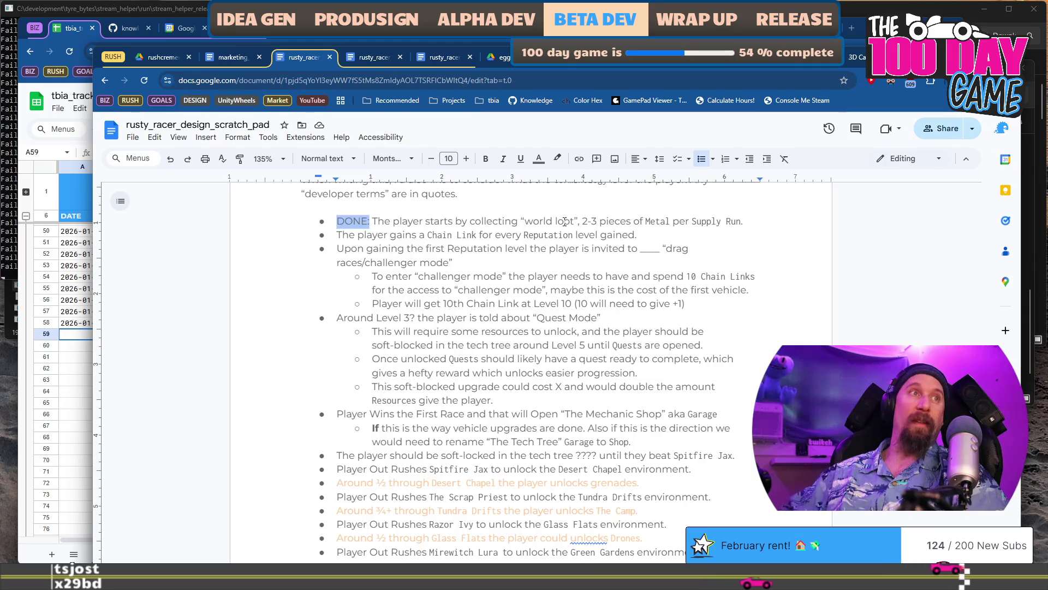
pyautogui.hotkey('alt', 'Tab')
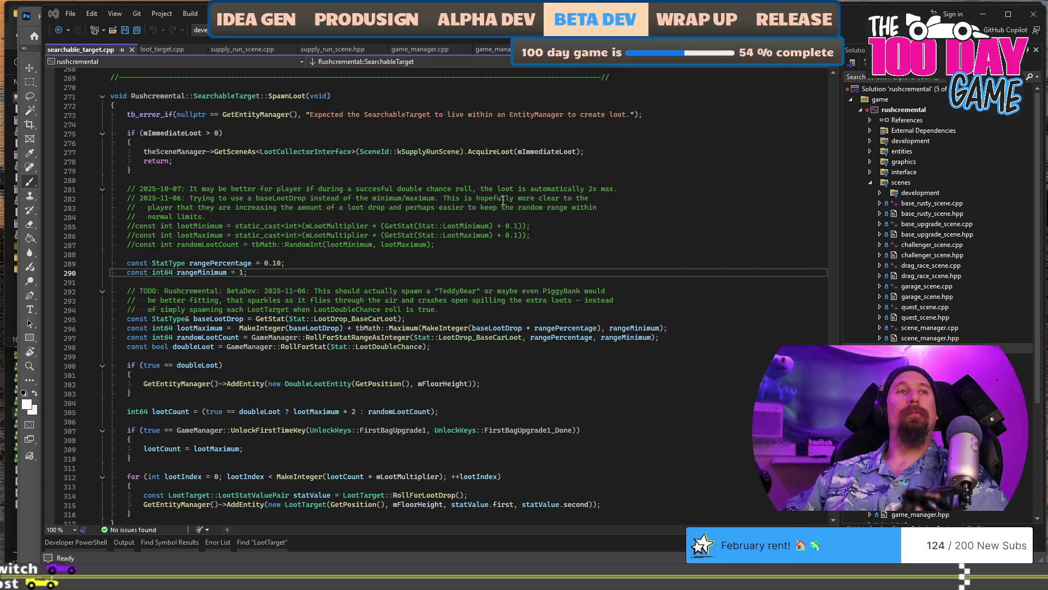
# Colour the first bullet's 'DONE:' label green.
pyautogui.hotkey('alt', 'Tab')
pyautogui.click(539, 221)
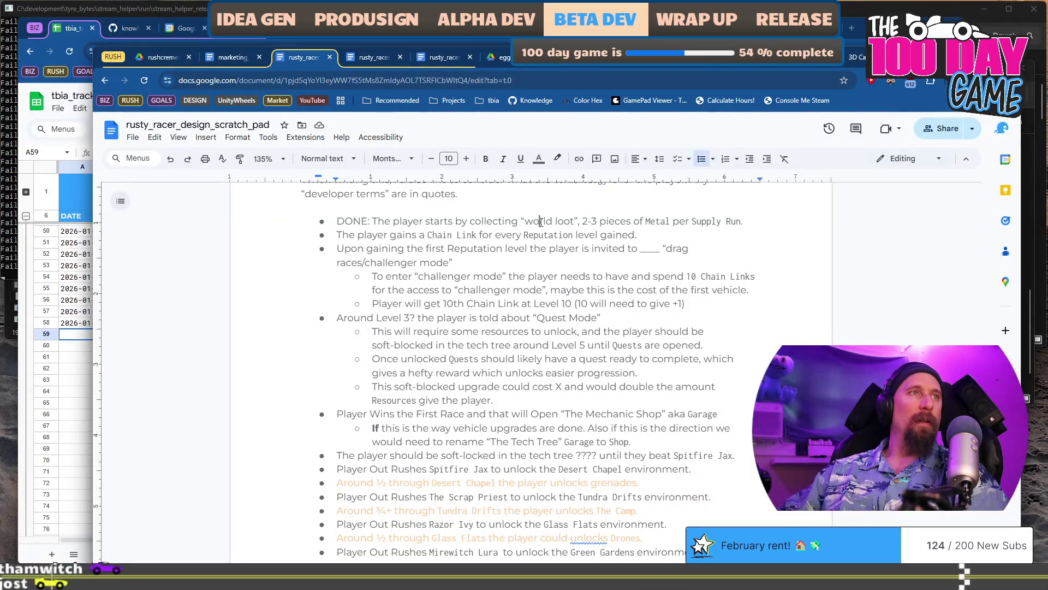
pyautogui.press('Home')
pyautogui.hotkey('ctrl', 'shift', 'Right')
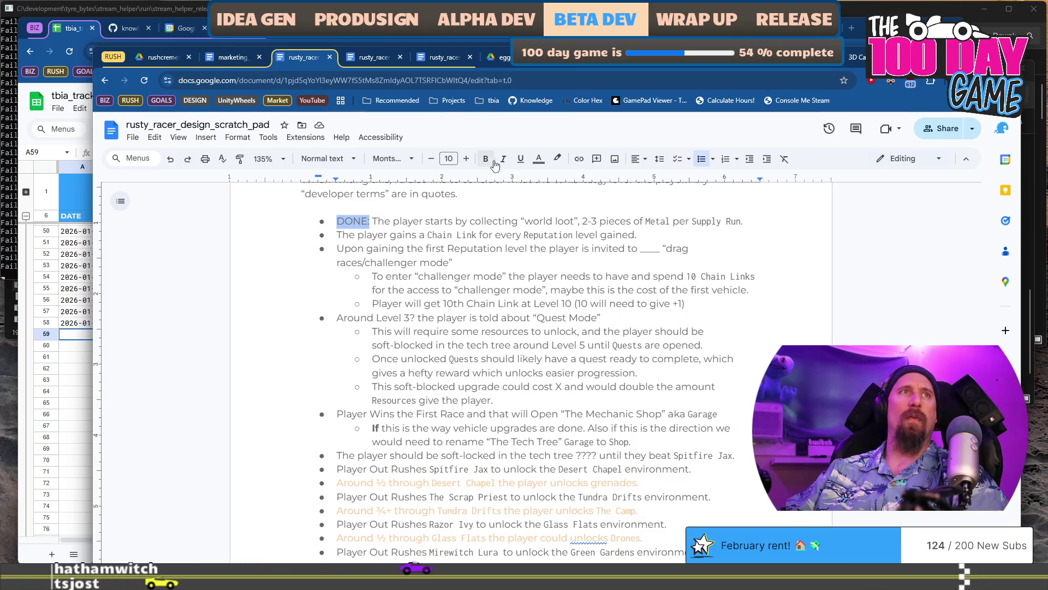
pyautogui.click(539, 160)
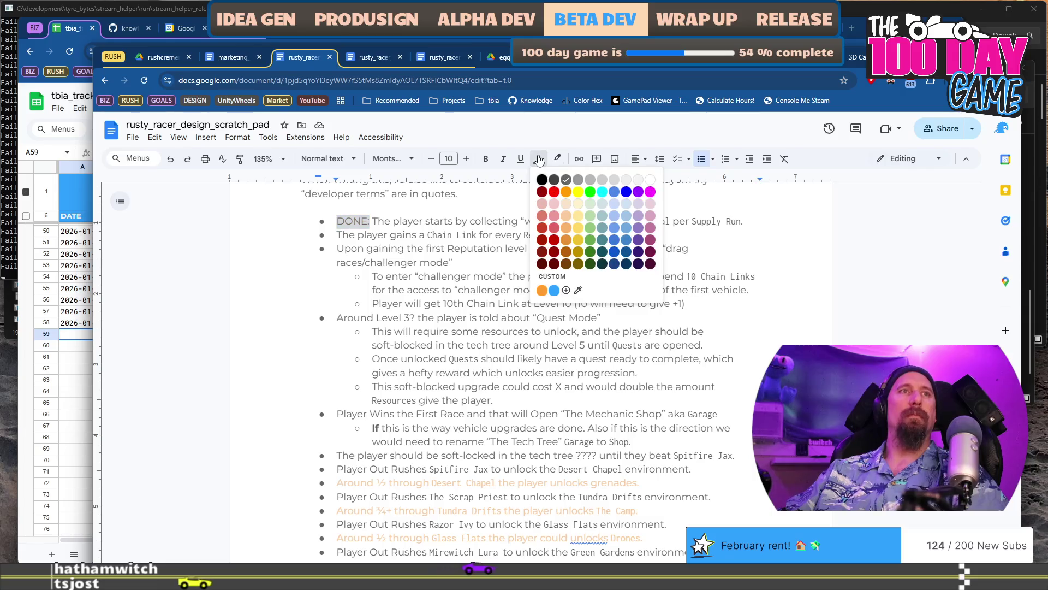
pyautogui.click(588, 239)
# Label the second bullet, about a Chain Link per Reputation level, 'DONE:' in green.
pyautogui.press('Down')
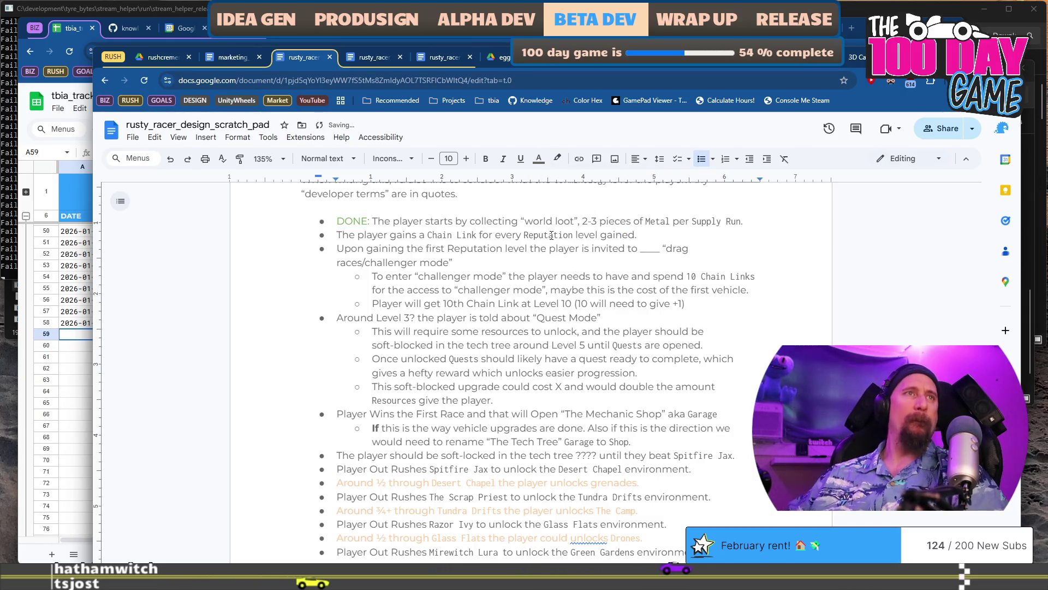
pyautogui.write('DONE:')
pyautogui.hotkey('shift', 'Home')
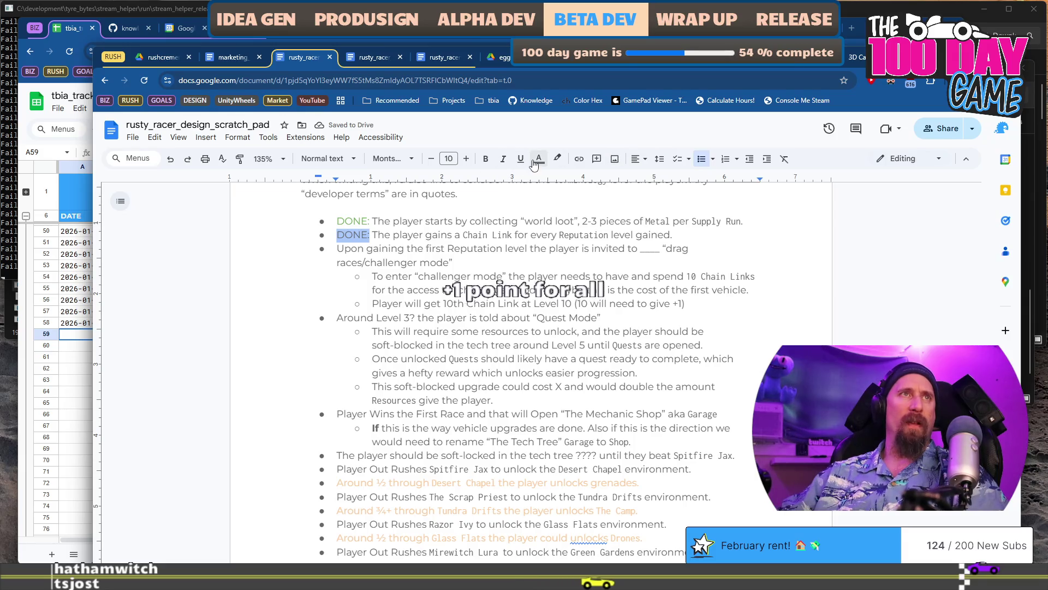
pyautogui.click(539, 159)
pyautogui.click(591, 229)
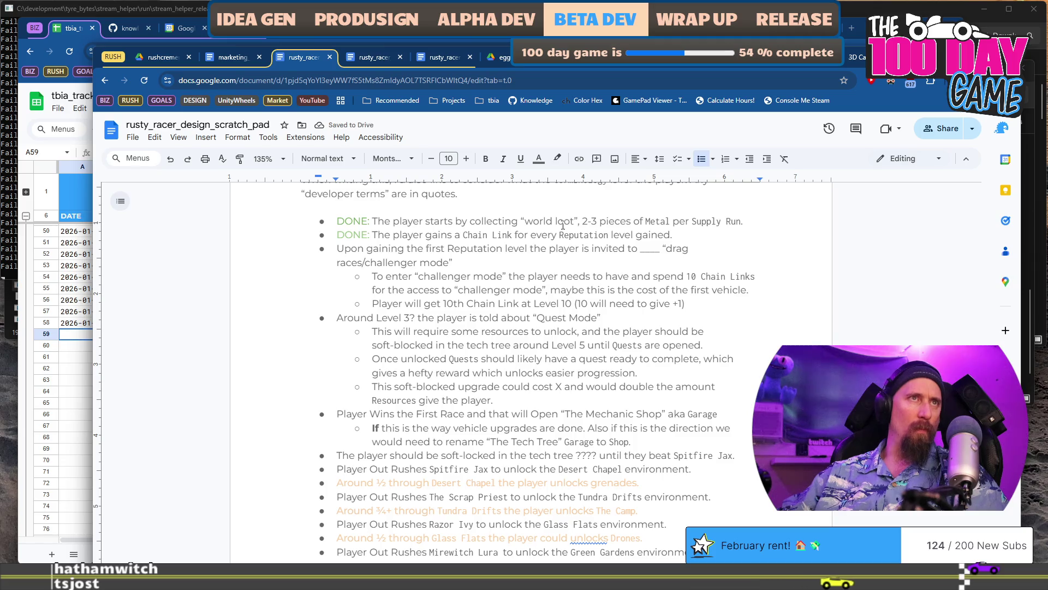
# Recolour the first bullet's 'DONE:' label light green to match.
pyautogui.press('Home')
pyautogui.hotkey('ctrl', 'shift', 'Right')
pyautogui.hotkey('ctrl', 'shift', 'Right')
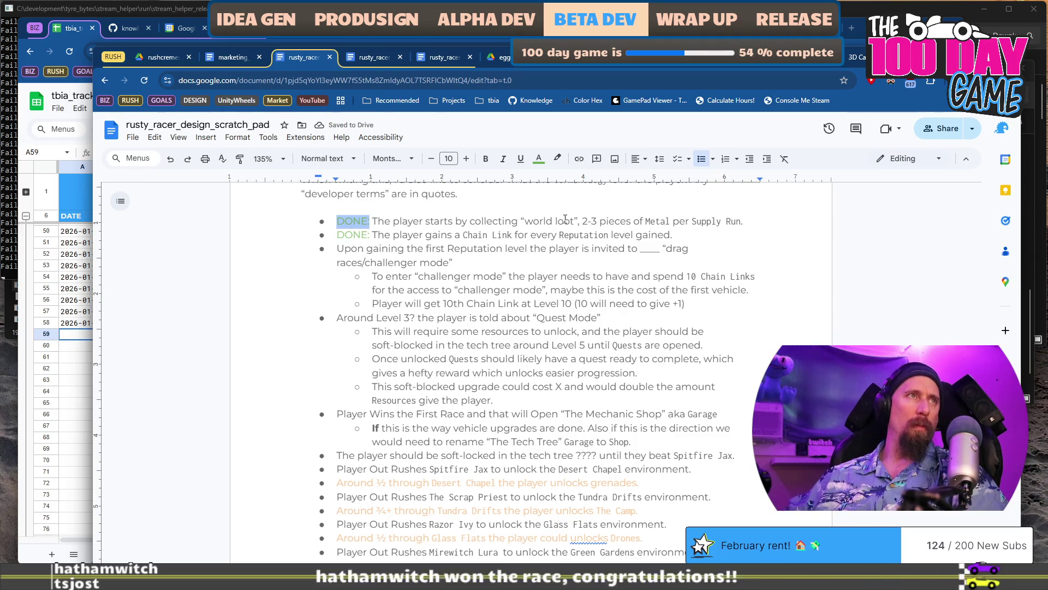
pyautogui.click(539, 159)
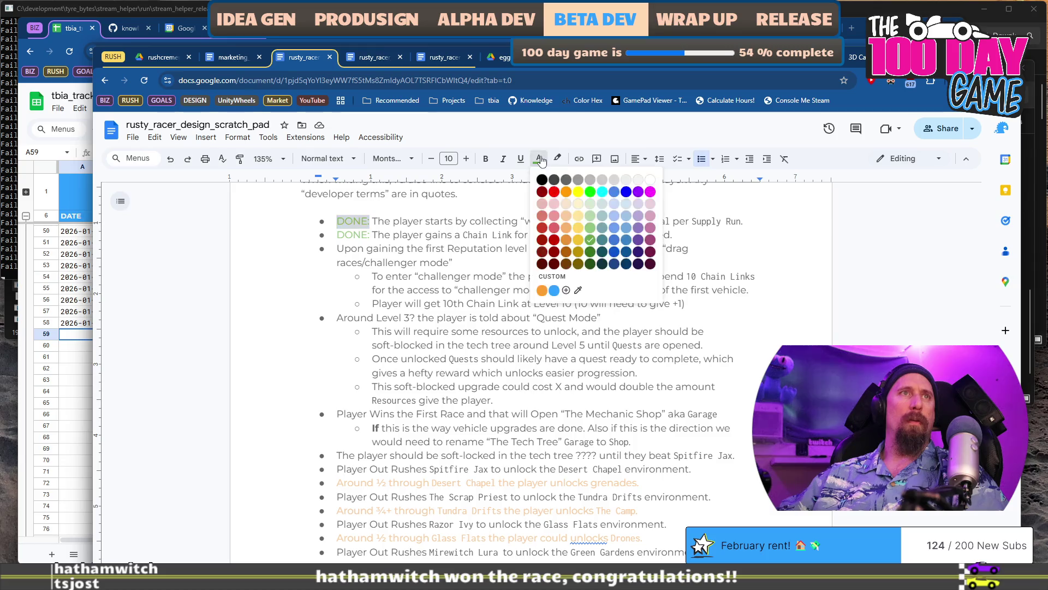
pyautogui.click(590, 228)
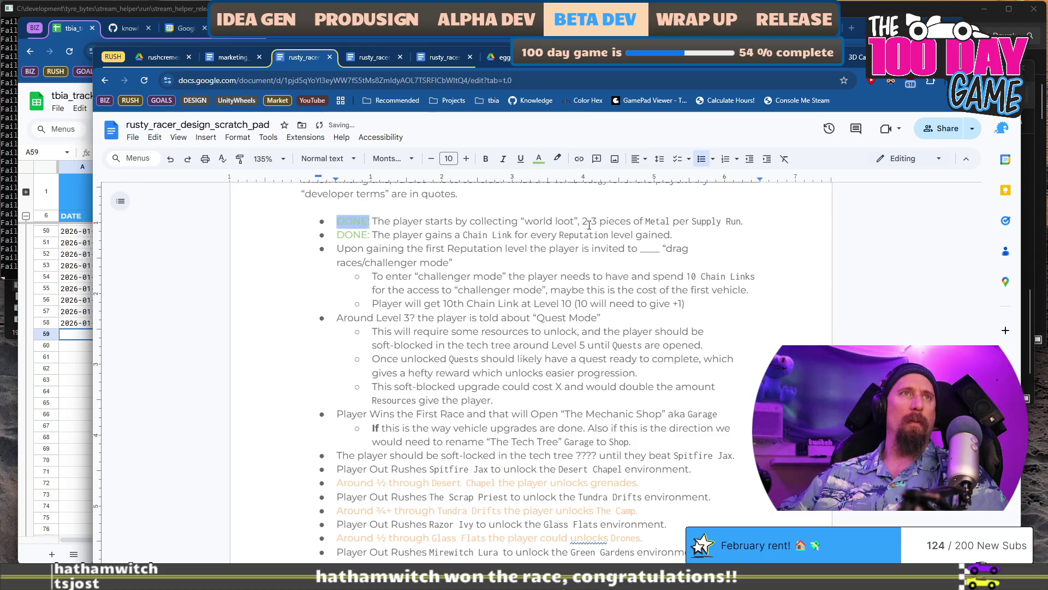
pyautogui.click(539, 158)
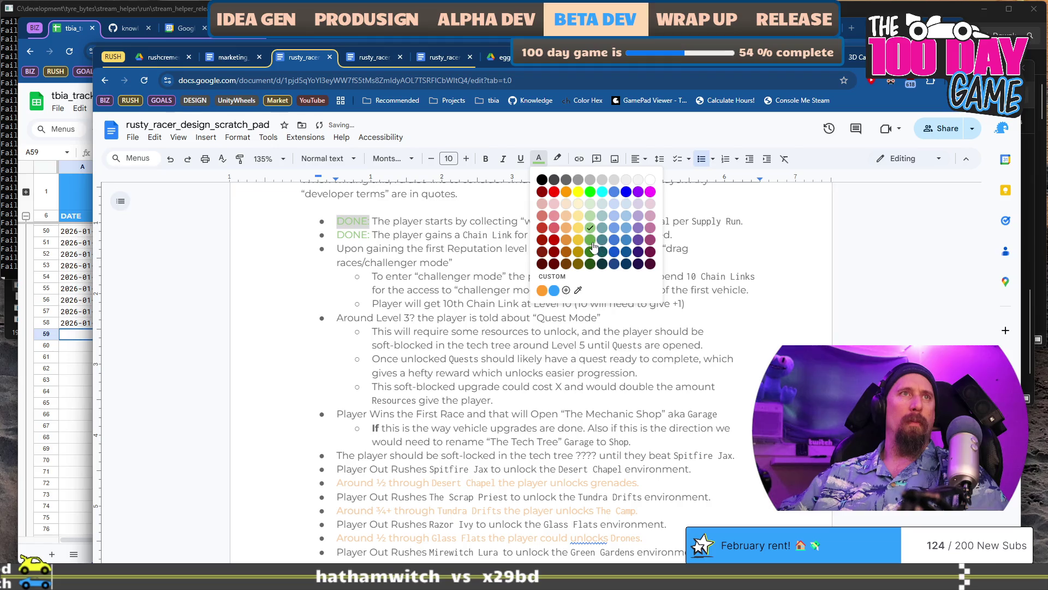